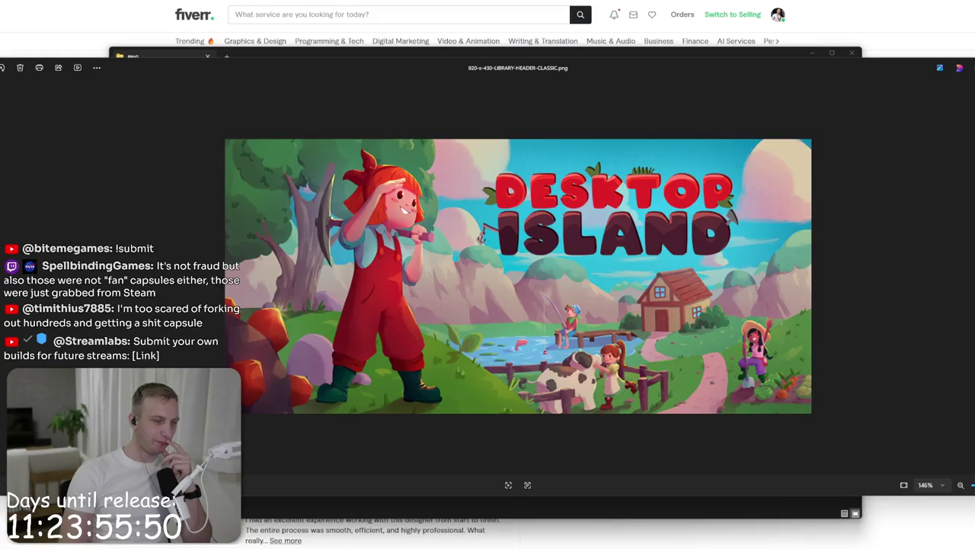
Step: Close the Windows Photos preview of the Desktop Island header image
left_click_drag(883, 67, 755, 67)
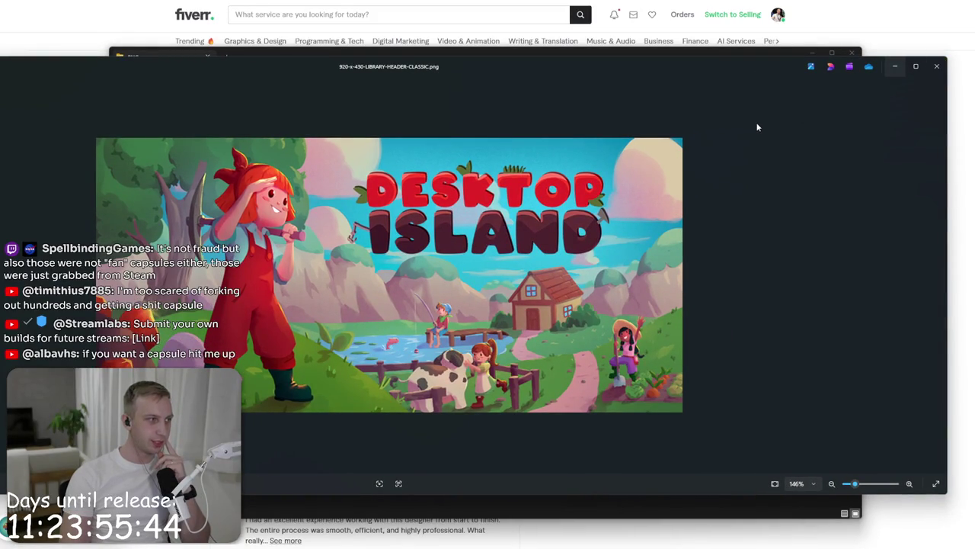
left_click(938, 69)
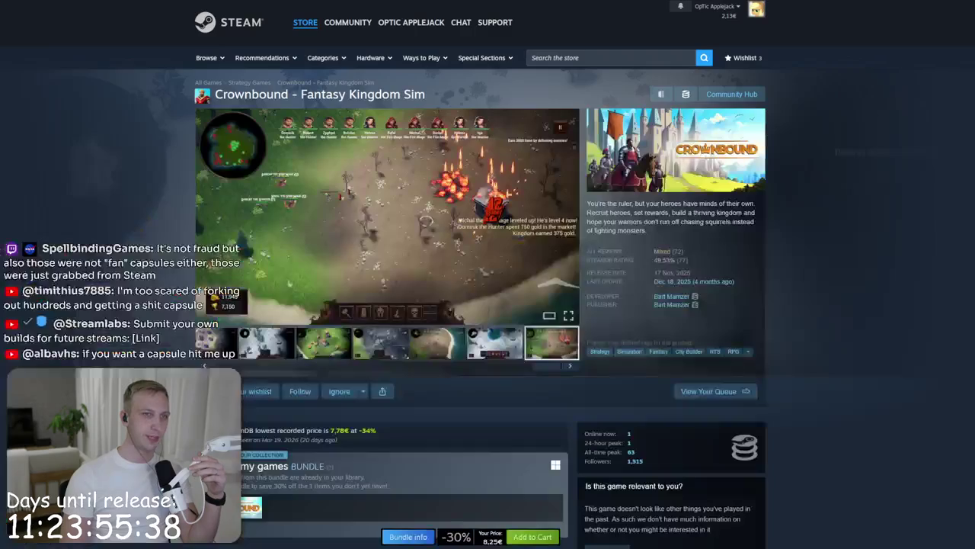
Step: Search the store for 'mmo9' and open the MMO98 store page
left_click(621, 55)
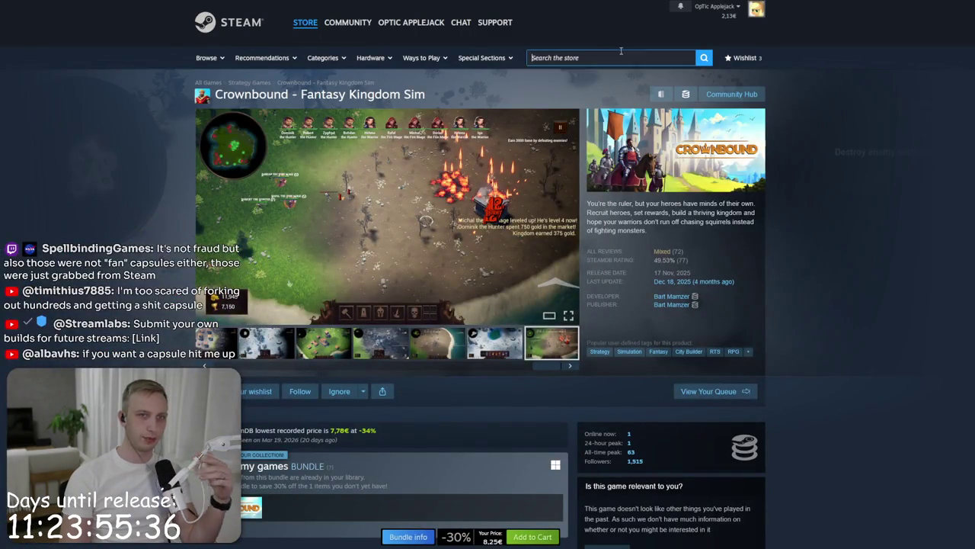
type("mmo")
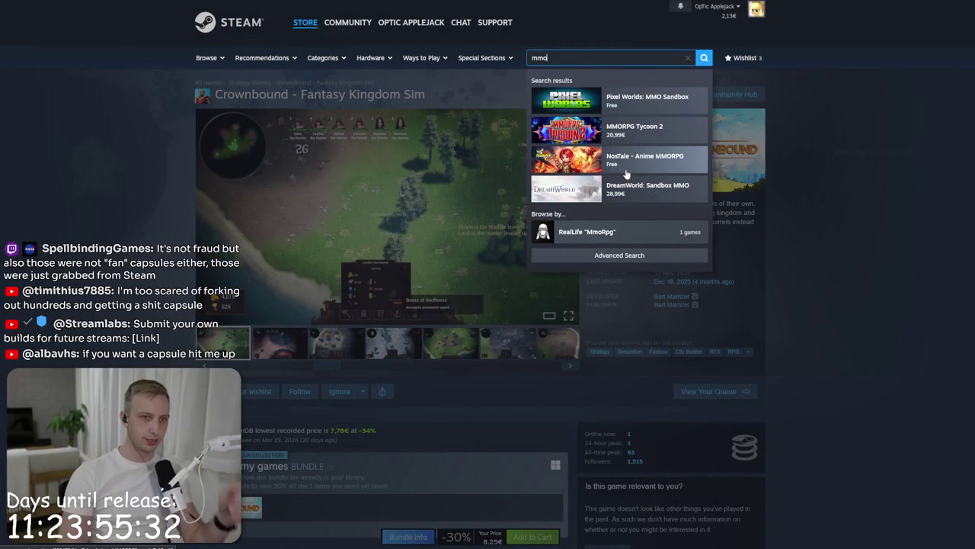
type("9")
left_click(617, 103)
Step: Go from the MMO98 page to its publisher BiteMe Games' page
scroll(446, 342, "down", 3)
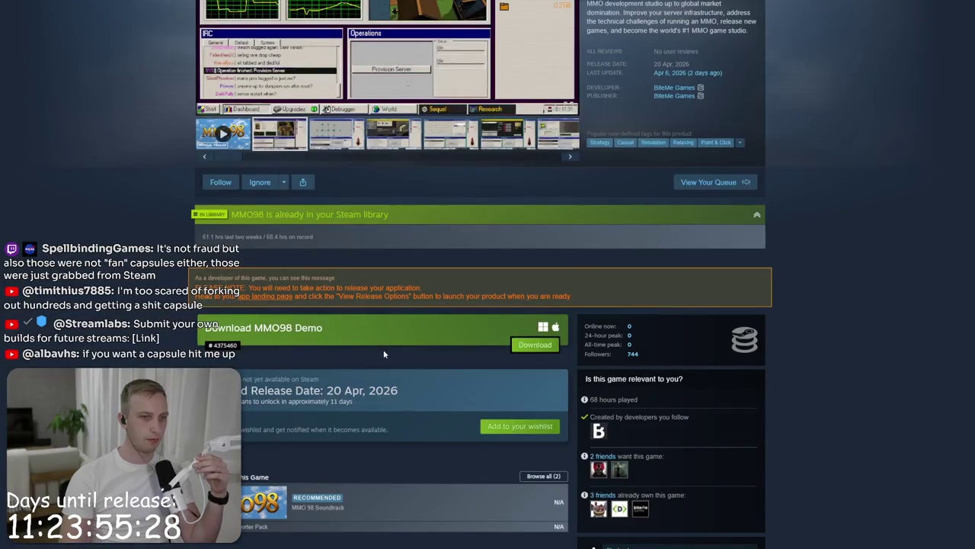
scroll(319, 376, "down", 2)
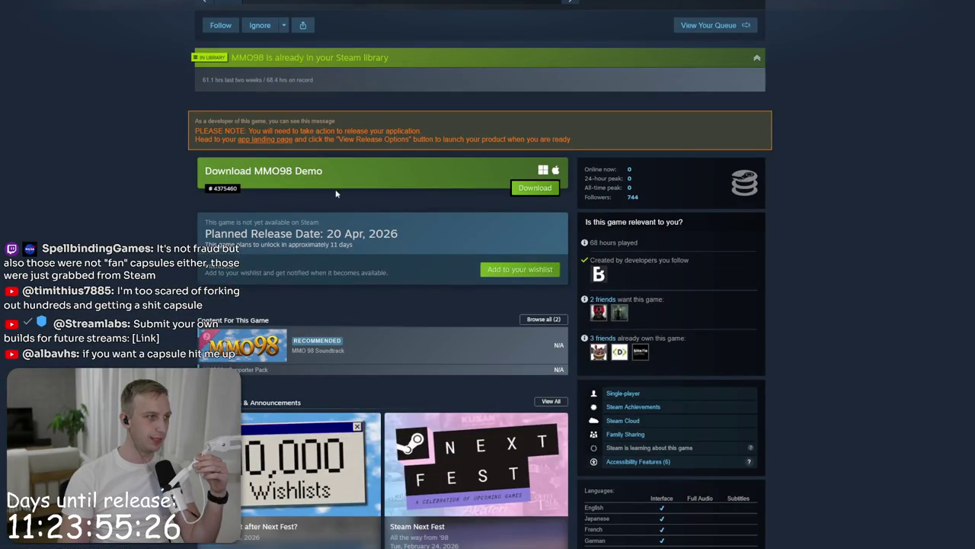
scroll(482, 154, "up", 2)
left_click(675, 98)
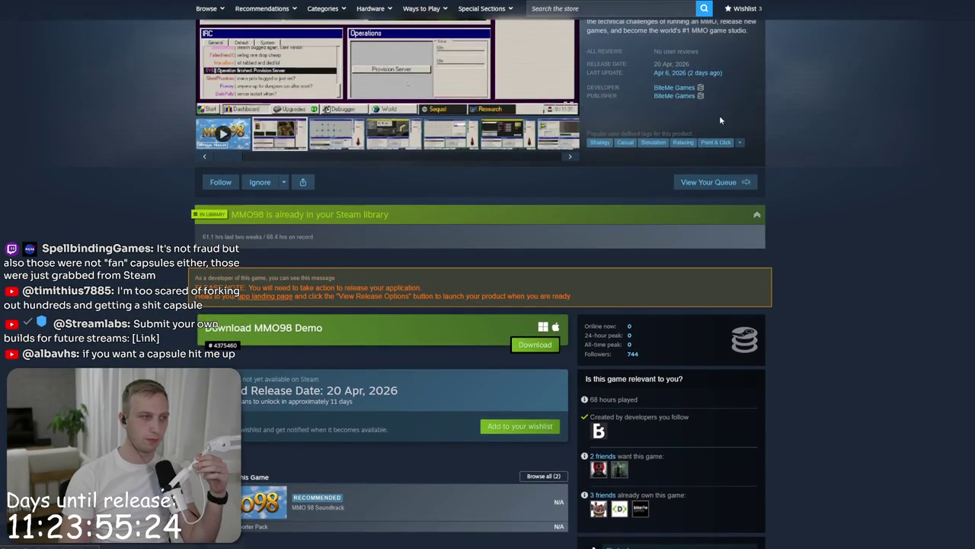
scroll(367, 224, "down", 2)
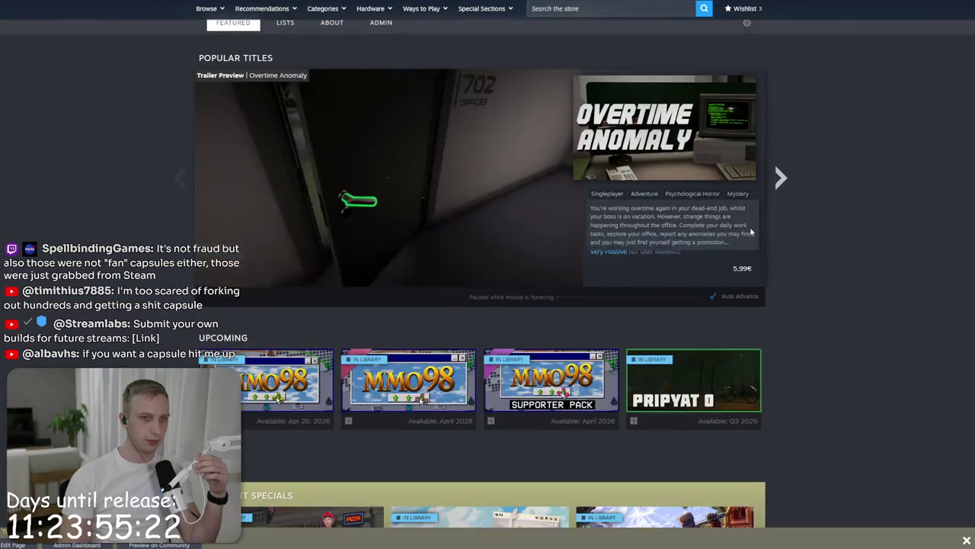
Step: Scroll the BiteMe Games page past Upcoming, Specials and Demos to the five-game Most Recent list
scroll(798, 176, "down", 4)
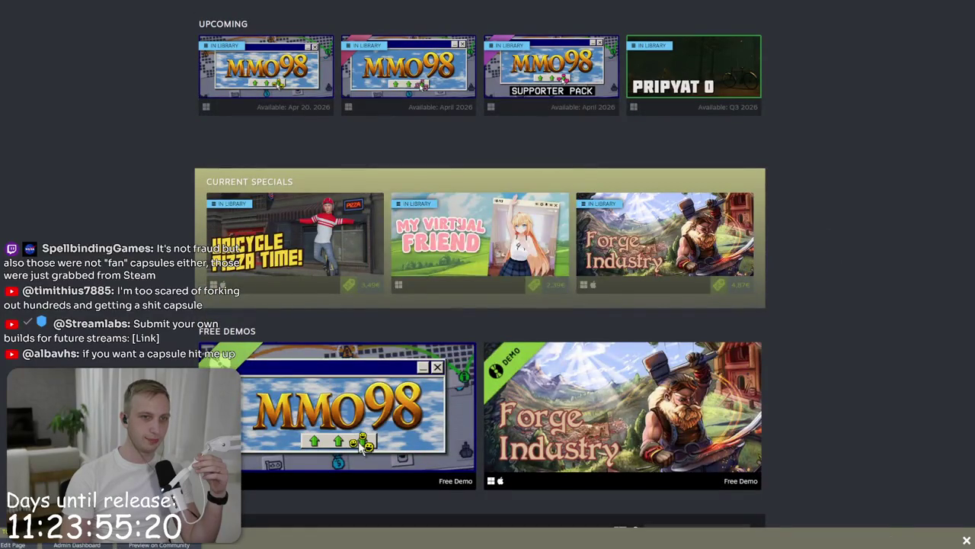
scroll(816, 256, "down", 6)
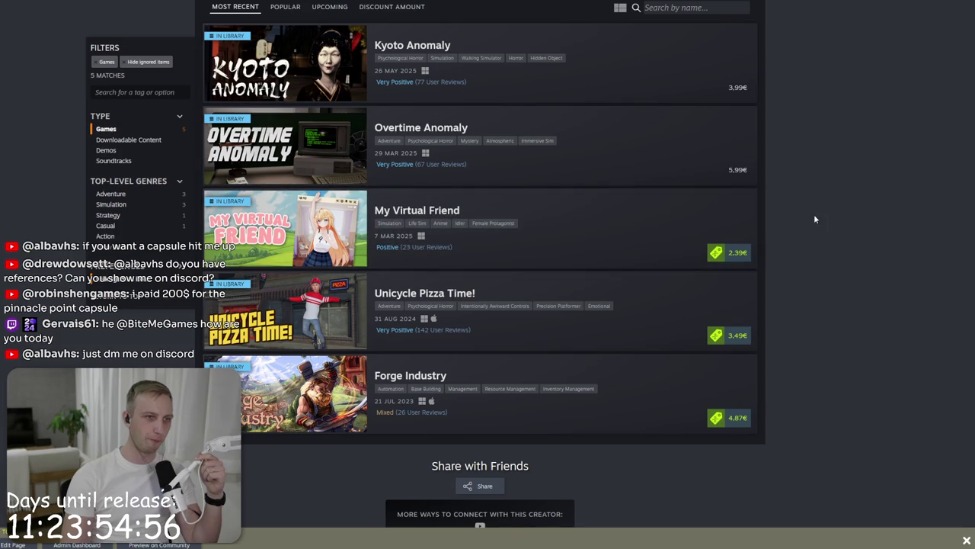
scroll(820, 247, "up", 1)
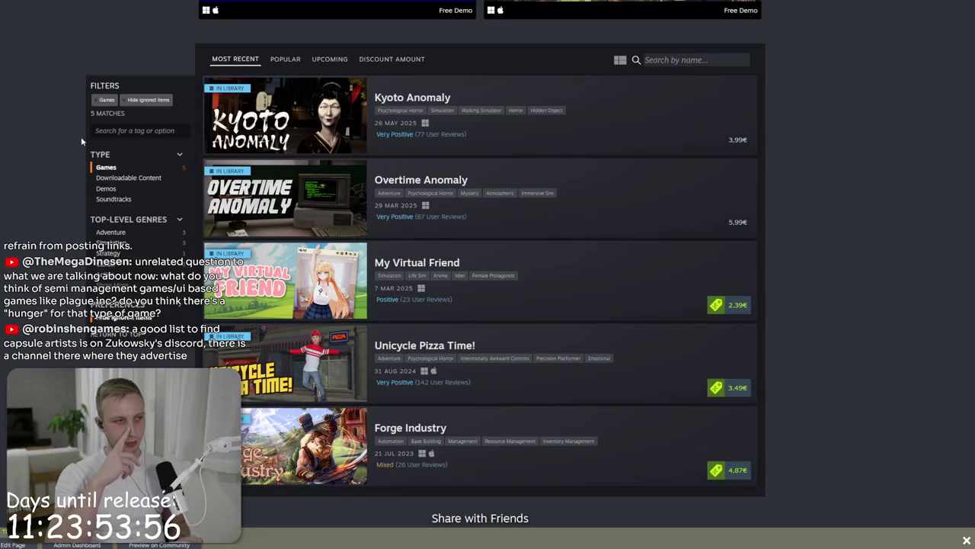
Step: Filter BiteMe Games' titles to Upcoming and open the MMO98 store page
left_click(329, 60)
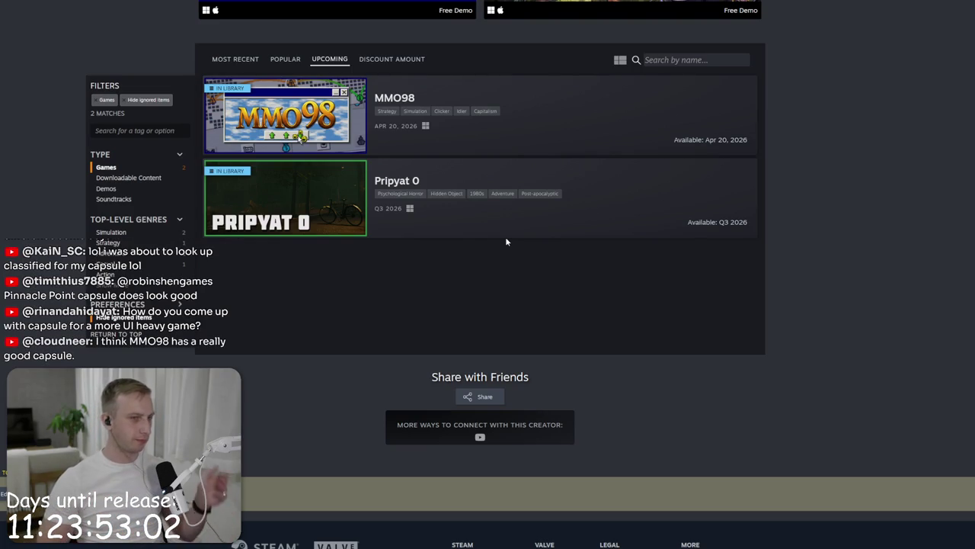
mouse_move(311, 122)
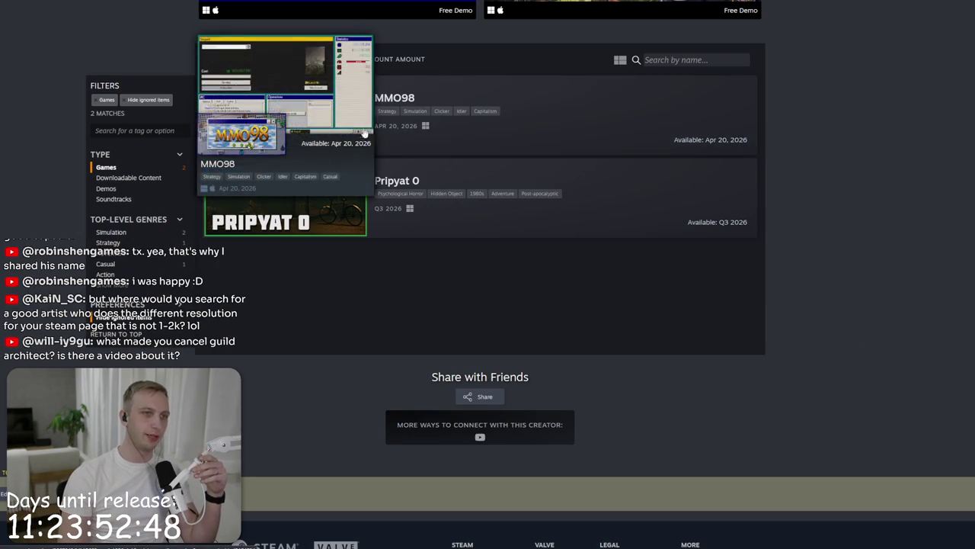
left_click(602, 132)
left_click(327, 349)
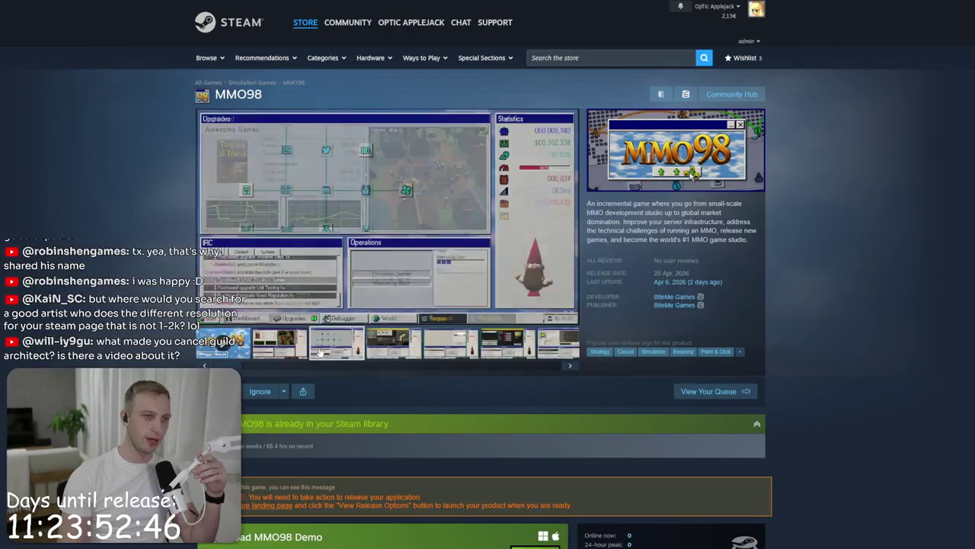
Step: Display the MMO98 Dashboard screenshot in the main media view
left_click(286, 349)
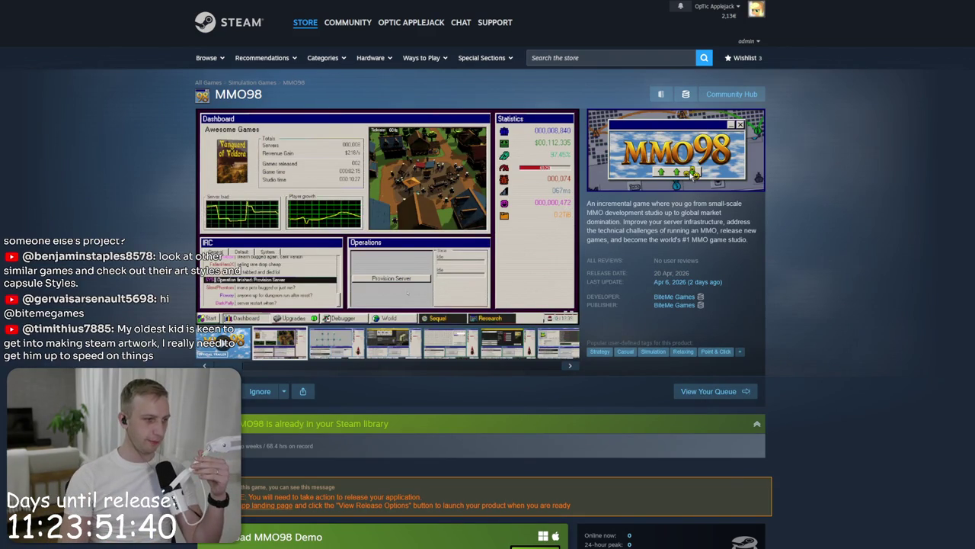
key("alt+Tab")
Step: Find the SteamCapsule prefab via 'capsule', add it to MainMenu, and parent it under Canvas
left_click(583, 379)
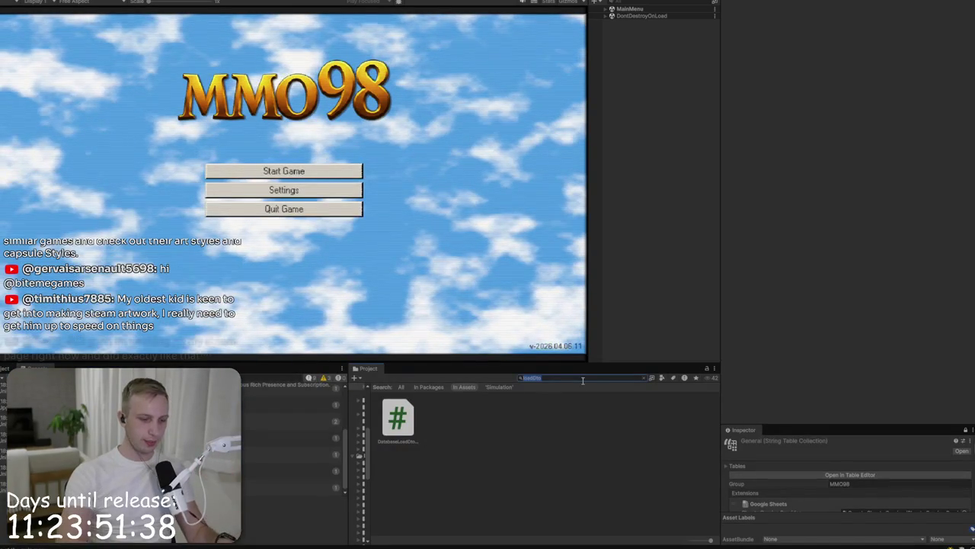
type("capsule")
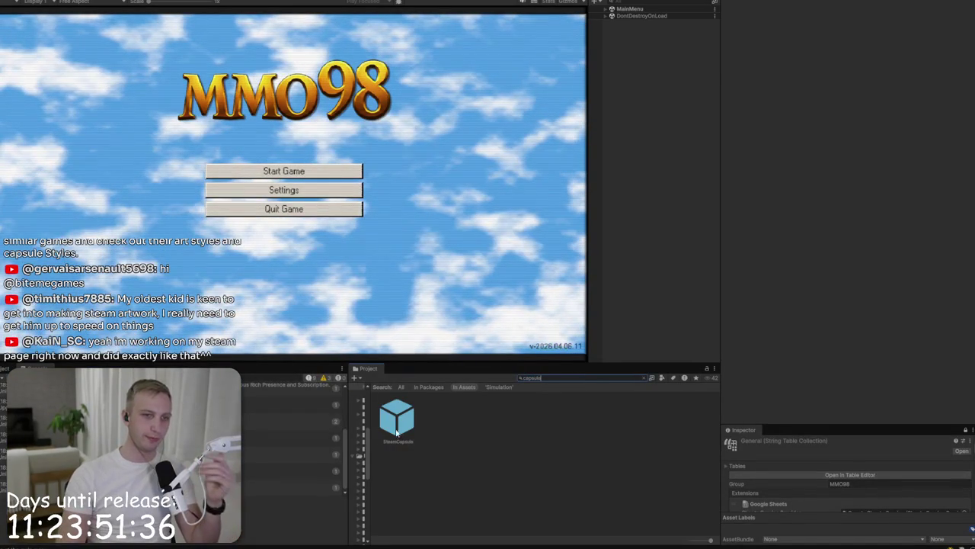
left_click(392, 428)
mouse_move(650, 29)
left_mouse_down()
mouse_move(516, 96)
mouse_move(621, 85)
left_mouse_up()
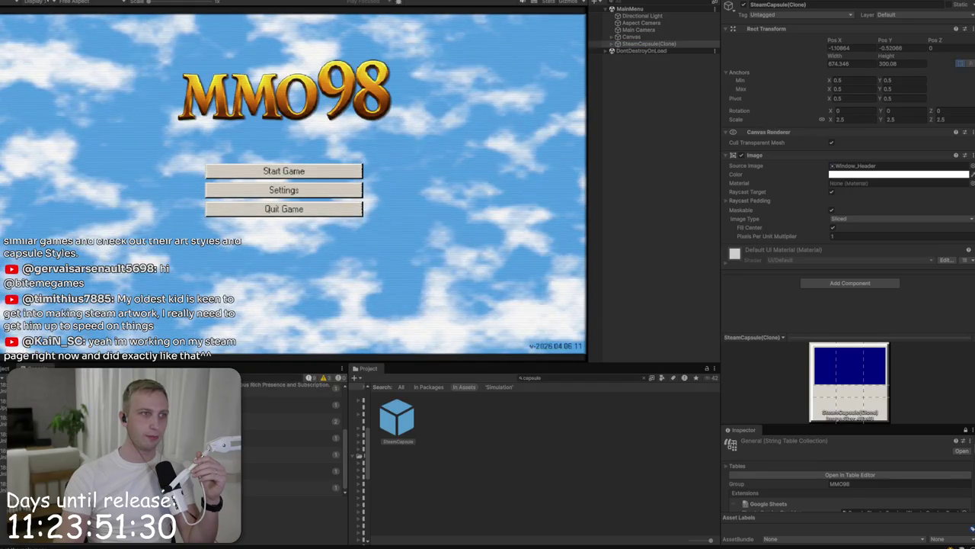
left_click(47, 2)
left_click_drag(609, 46, 633, 37)
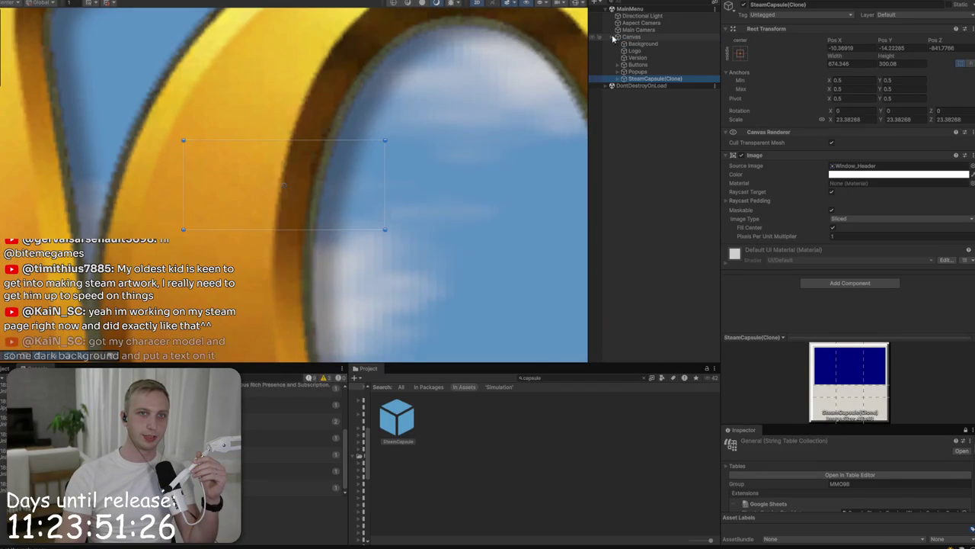
Step: Set the capsule's Pos Z to 0, centre it with Anchor Presets, and scale it to 1
left_click(957, 48)
type("0")
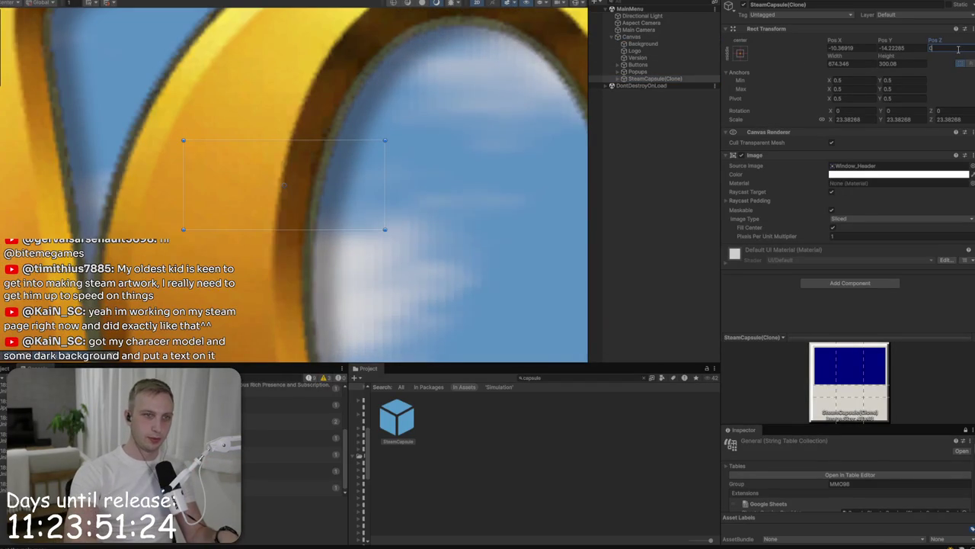
left_click(739, 53)
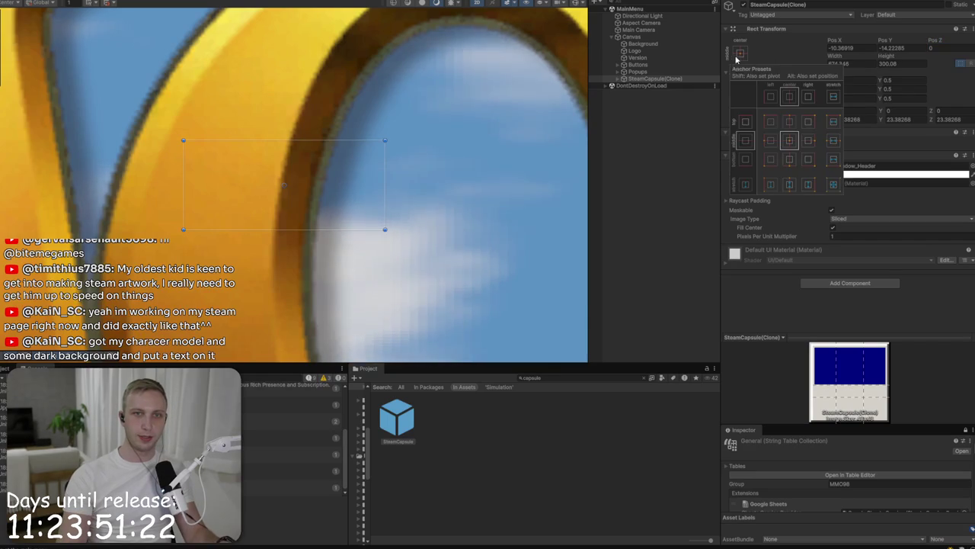
left_click(790, 140, "alt")
left_click(956, 88)
left_click(88, 2)
scroll(305, 183, "down", 5)
key("ctrl+1")
left_click(848, 119)
type("1")
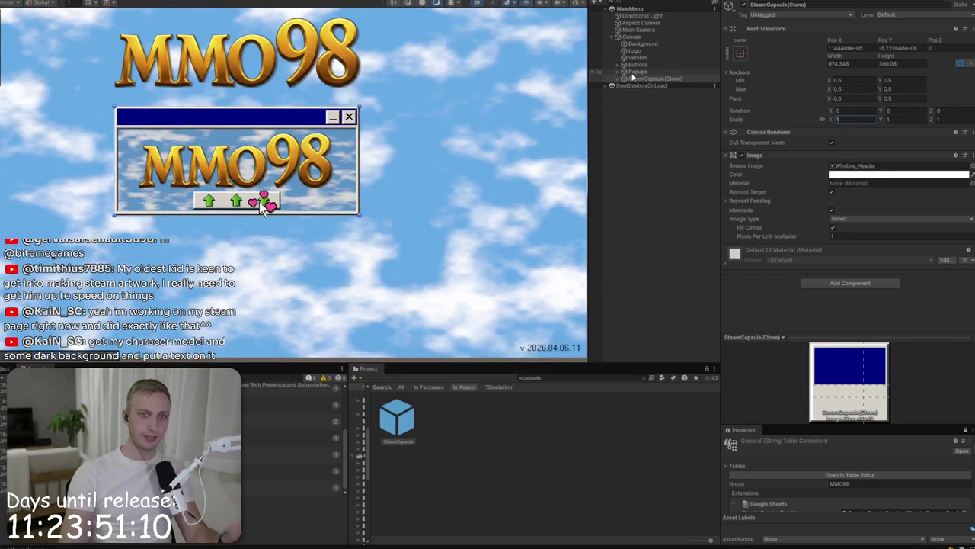
Step: Add a new UI Image under Popups and colour it bright green
right_click(637, 72)
mouse_move(669, 315)
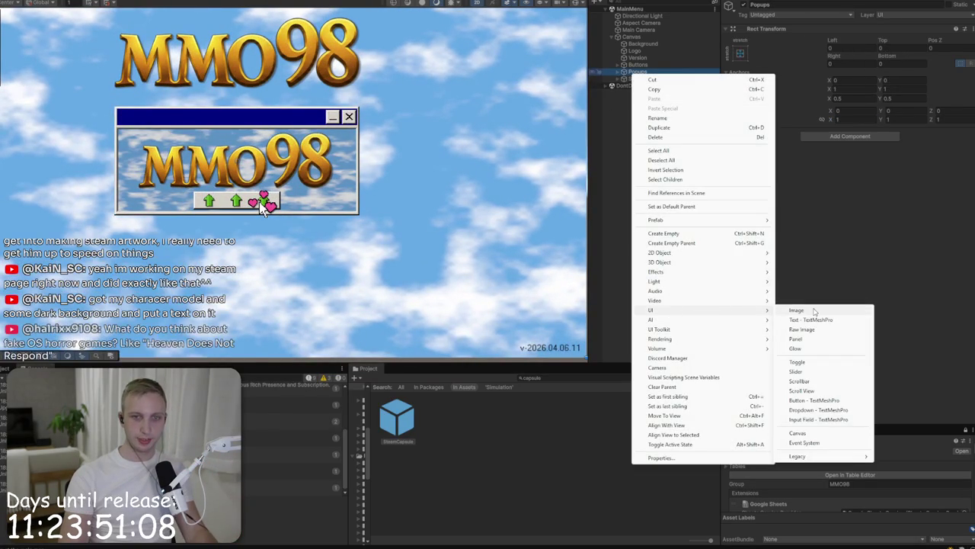
left_click(796, 310)
left_click(864, 177)
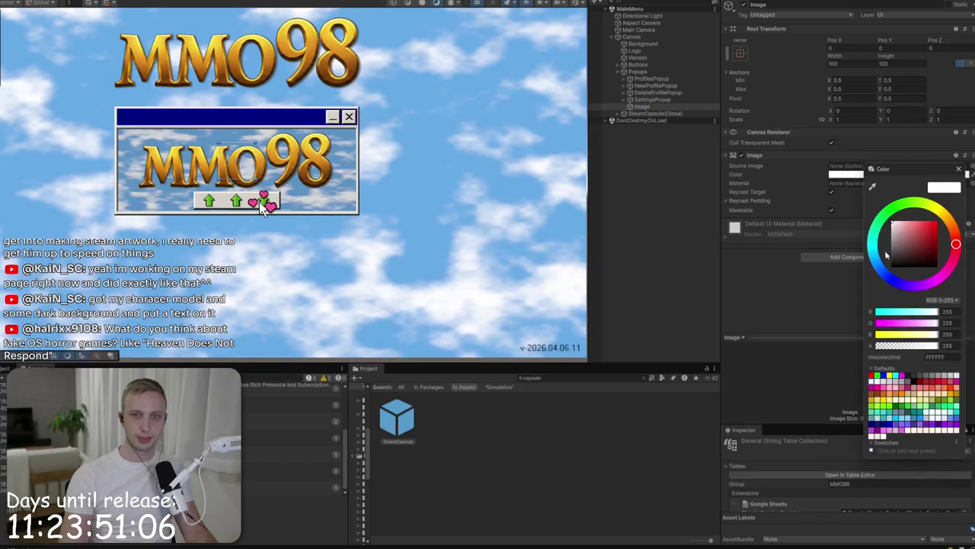
key("ctrl+v")
left_click(959, 168)
Step: Stretch the green Image to fill the screen, then select Money (1)
left_click(739, 53)
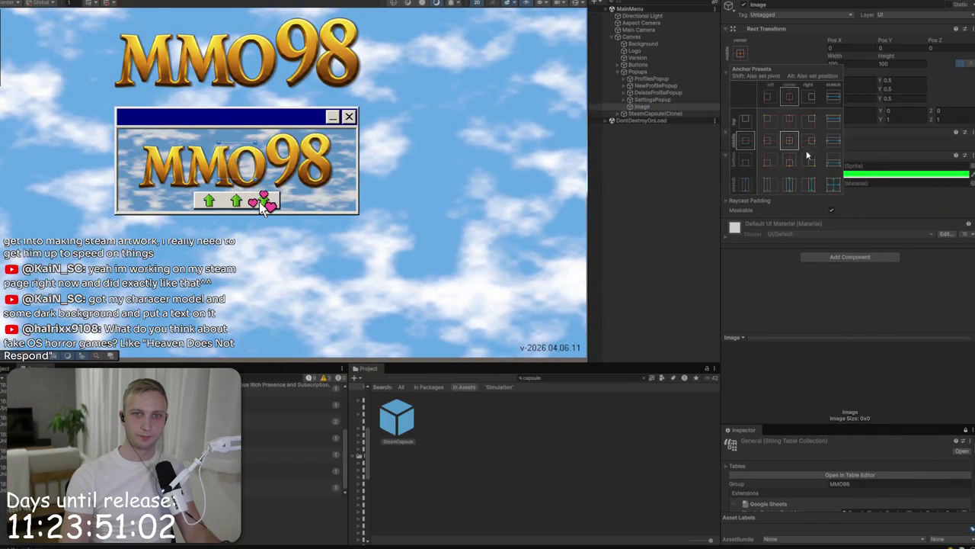
left_click(830, 180, "alt")
left_click(619, 200)
scroll(134, 190, "up", 3)
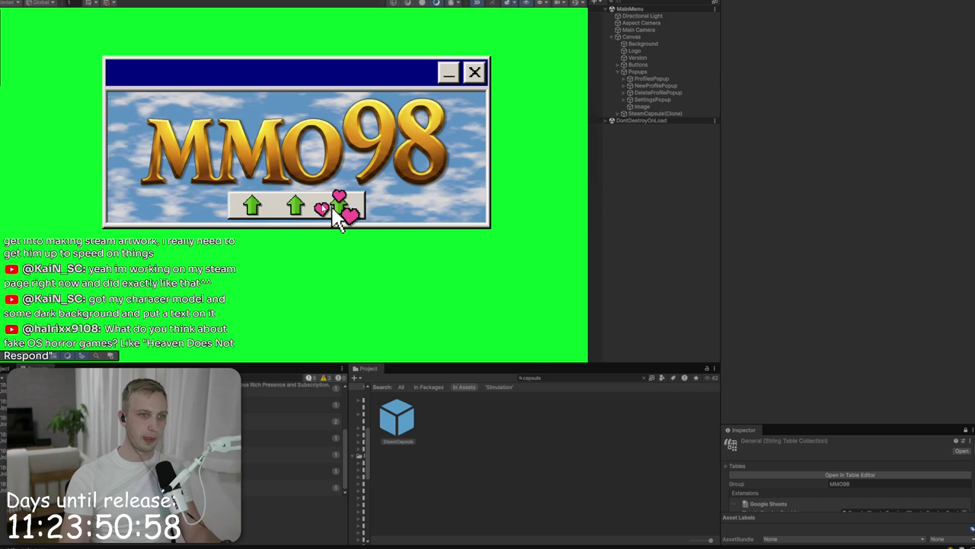
left_click(332, 208)
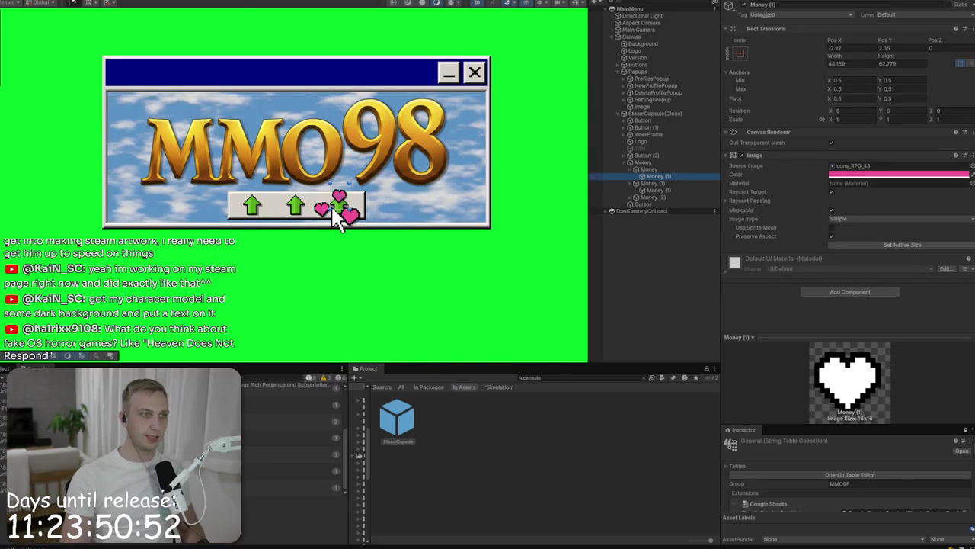
Step: Switch to the Game view to check the capsule over the green backdrop
key("ctrl+2")
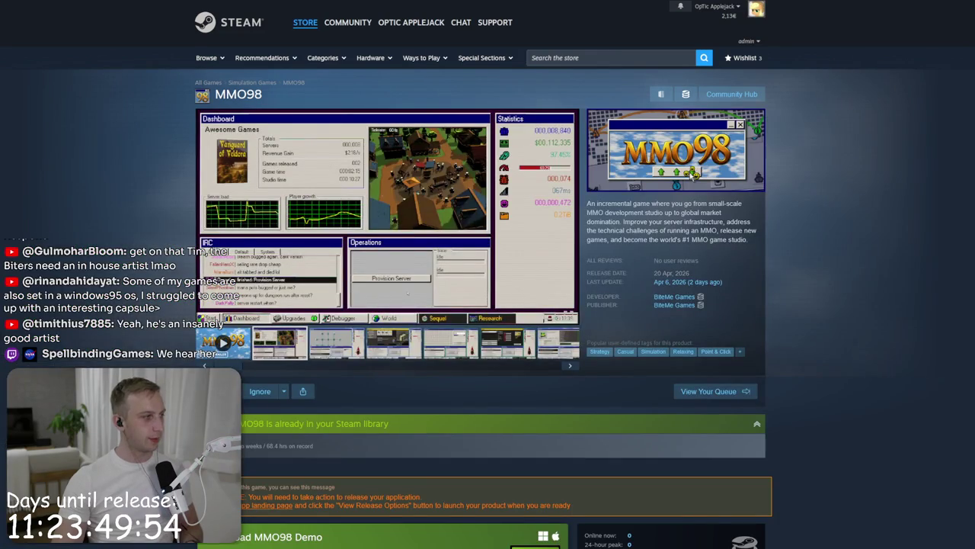
Step: Open Heaven Does Not Respond, review its 9,75€ purchase section, then search 'execute'
left_click(626, 55)
type("heaven does")
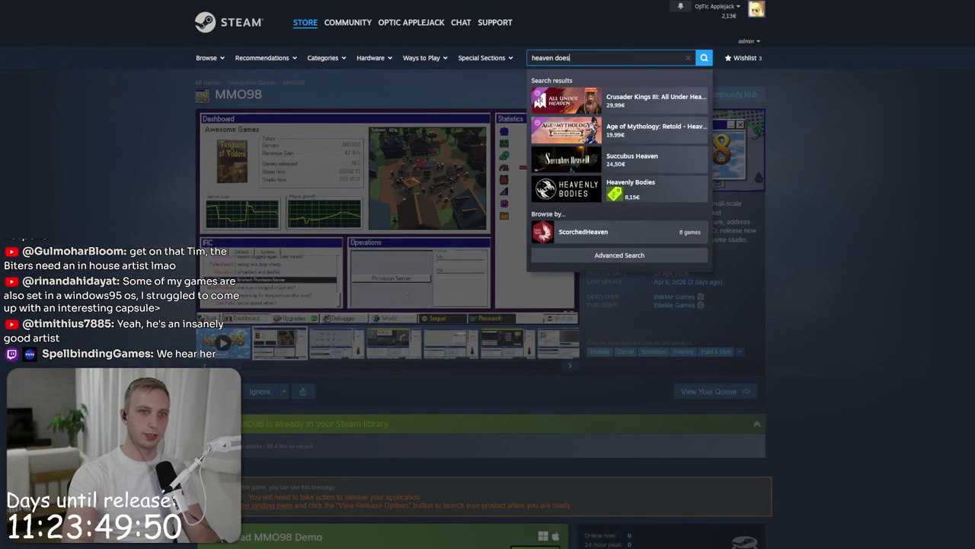
type(" not")
key("Down")
key("Return")
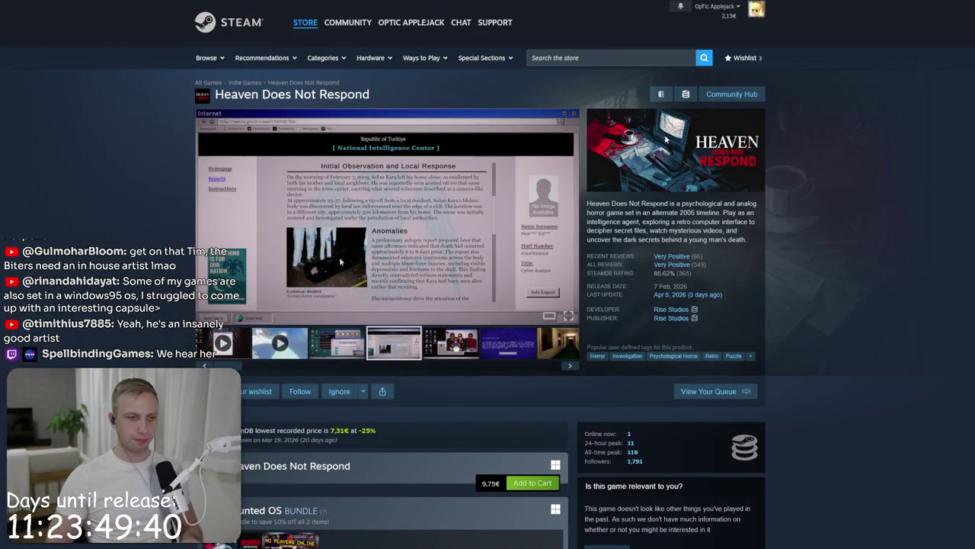
scroll(341, 262, "down", 3)
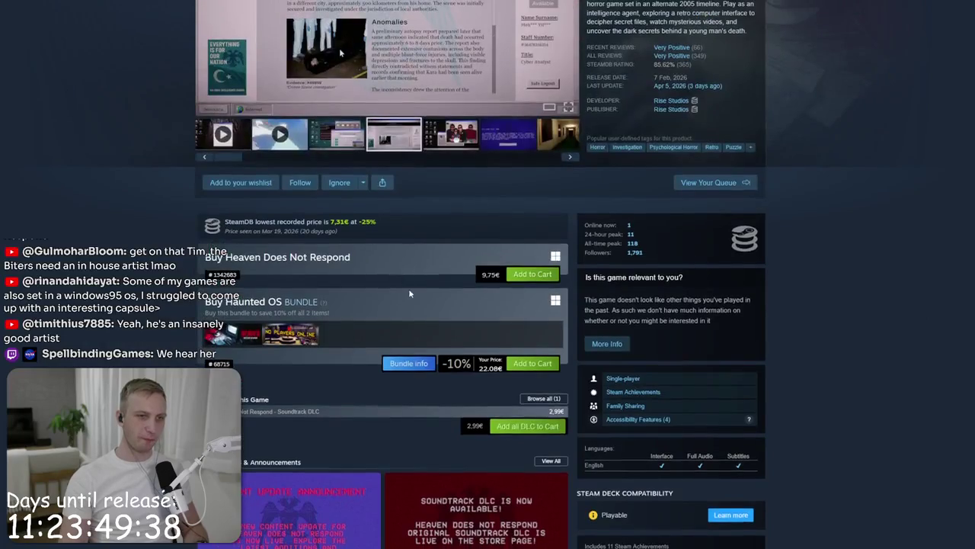
scroll(407, 290, "up", 3)
left_click(579, 58)
type("e")
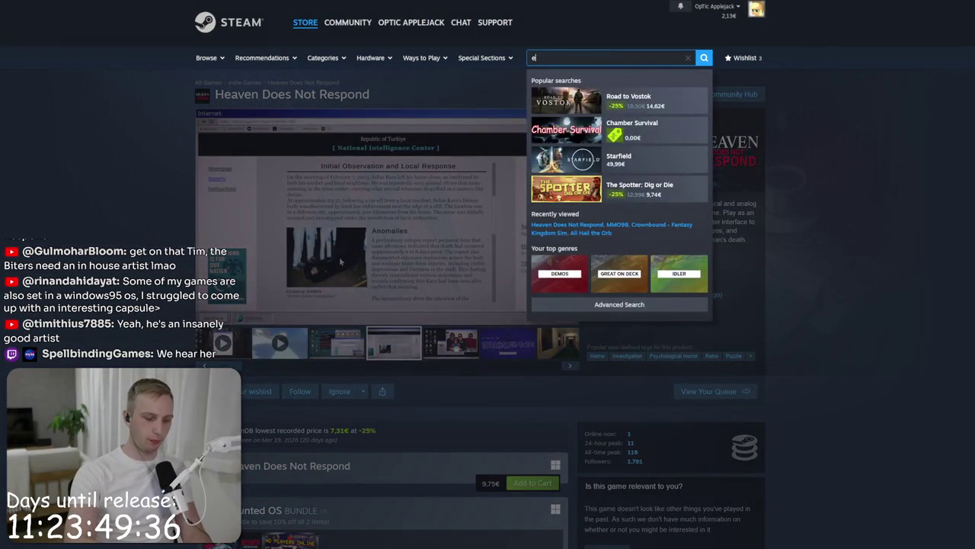
type("xecu te")
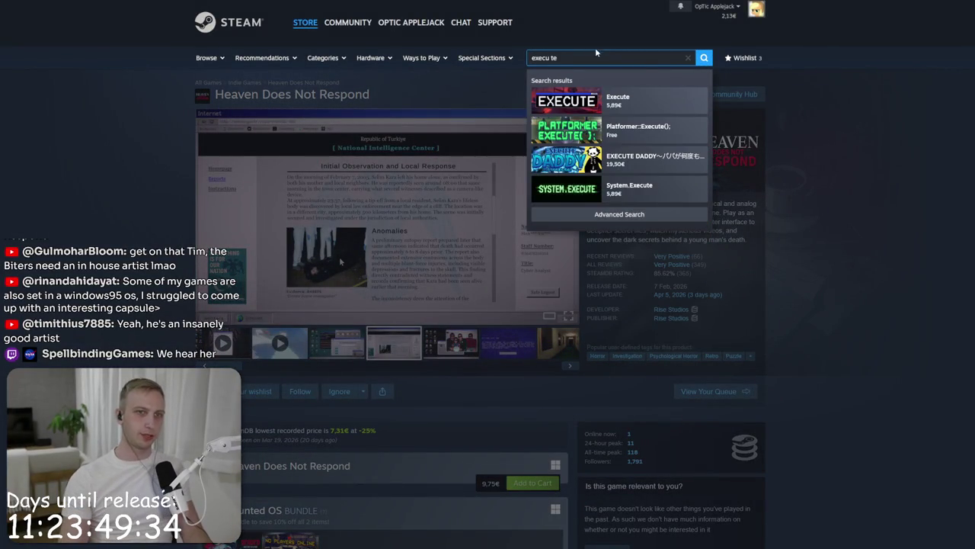
Step: Open Execute's store page, list all 11 bundles including it, and open one bundle
left_click(617, 100)
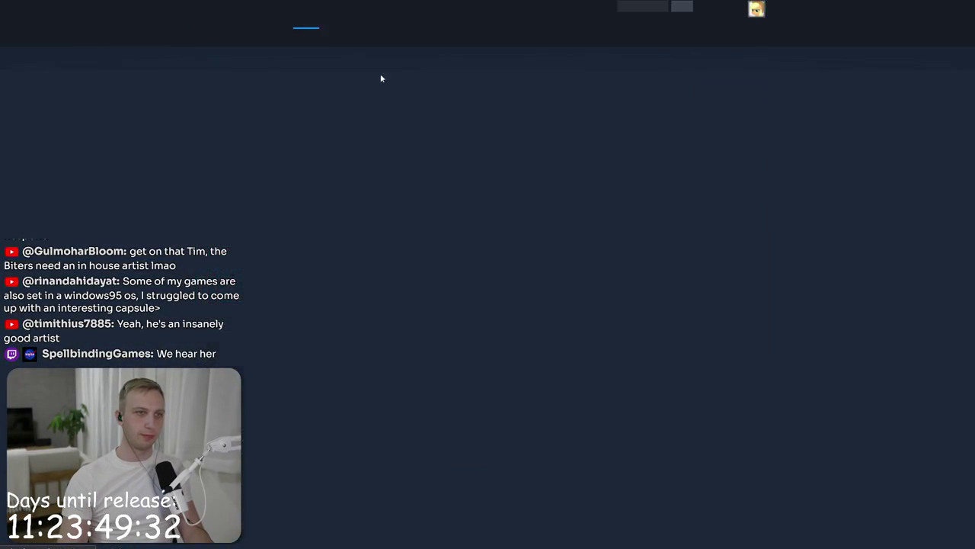
scroll(232, 238, "down", 3)
scroll(297, 316, "down", 3)
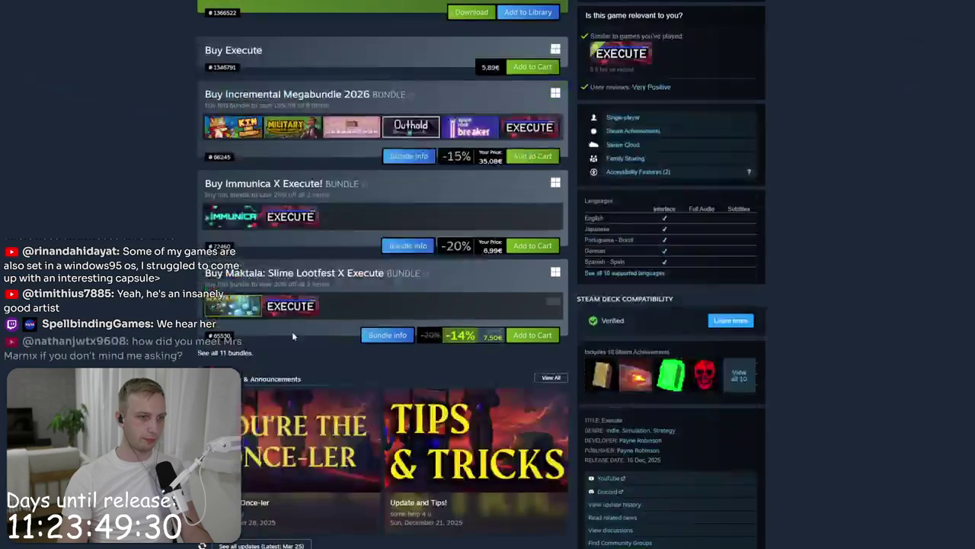
left_click(225, 352)
scroll(487, 305, "down", 5)
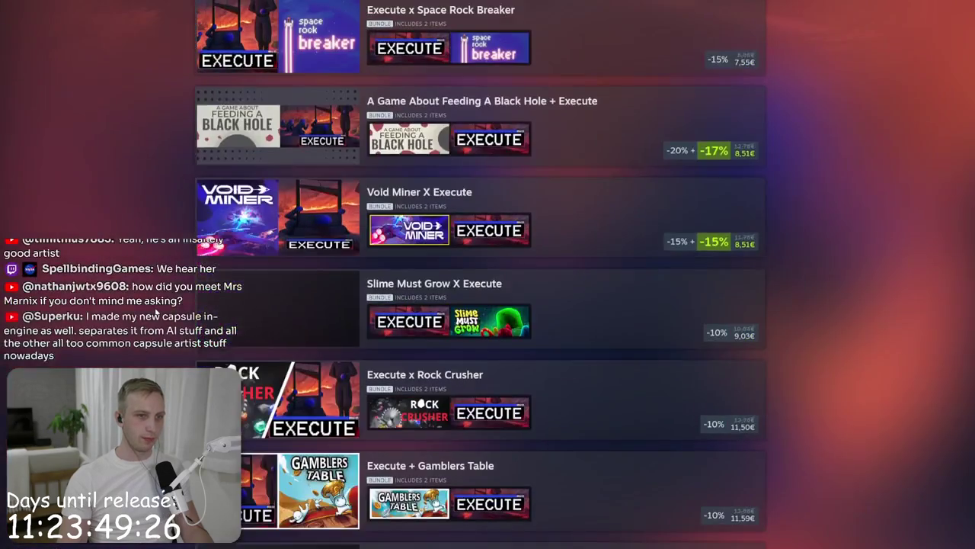
scroll(156, 312, "down", 4)
left_click(473, 332)
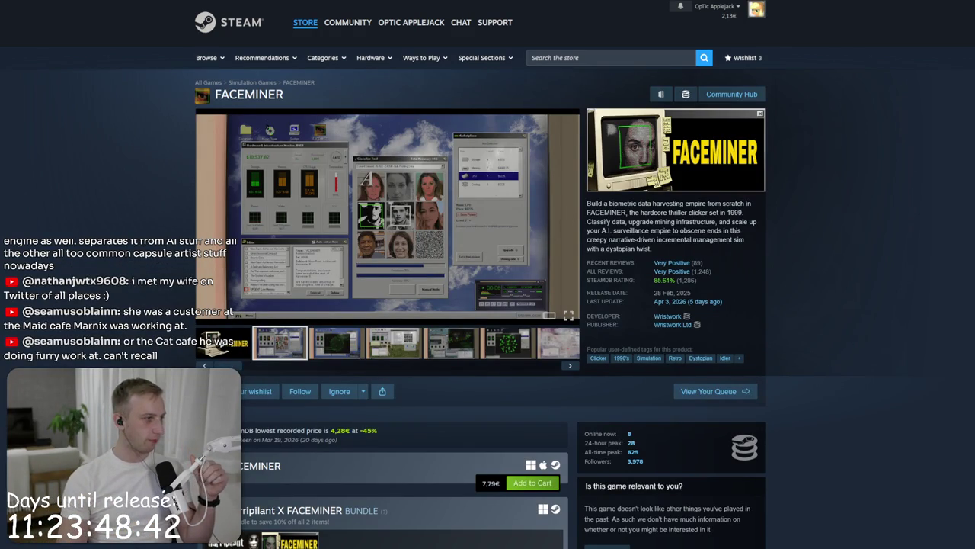
Step: Return to the Steam store home and begin a store search for 'overtime a'
left_click(266, 28)
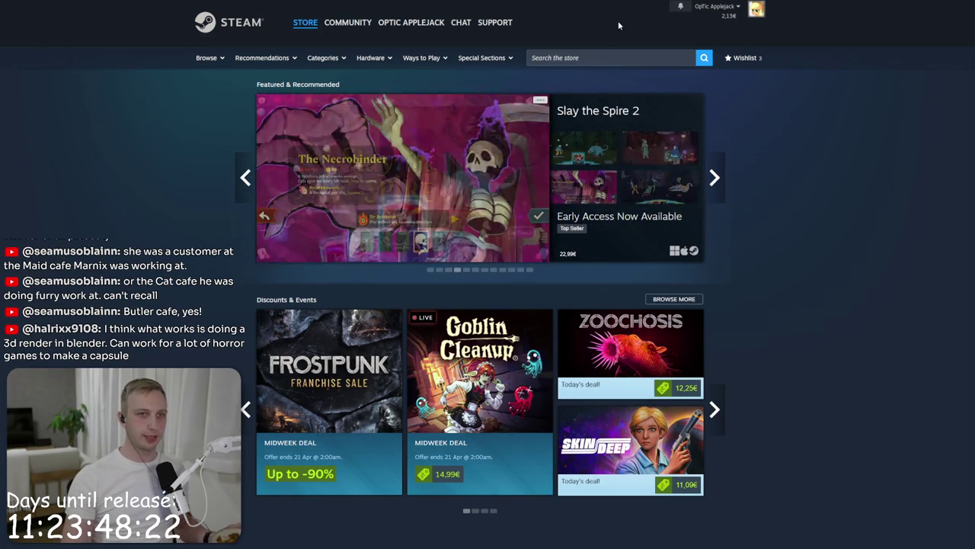
left_click(609, 57)
type("ov")
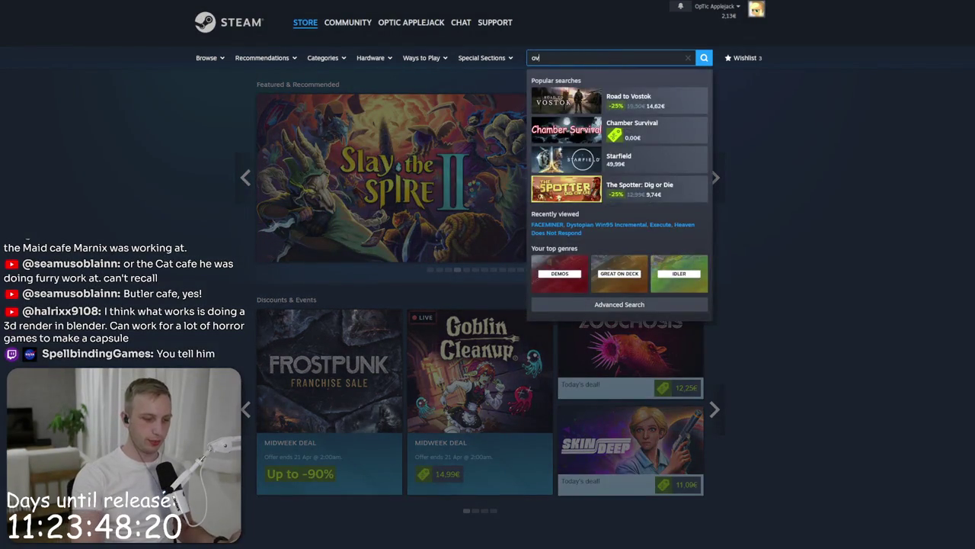
type("ertime a")
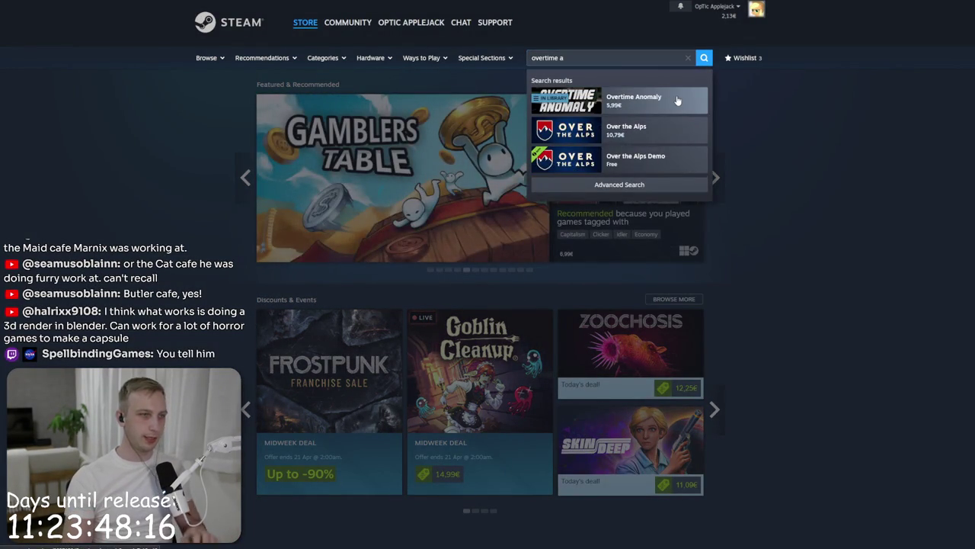
Step: Open the Overtime Anomaly store page, then start a new store search for 'dolls made'
left_click(677, 100)
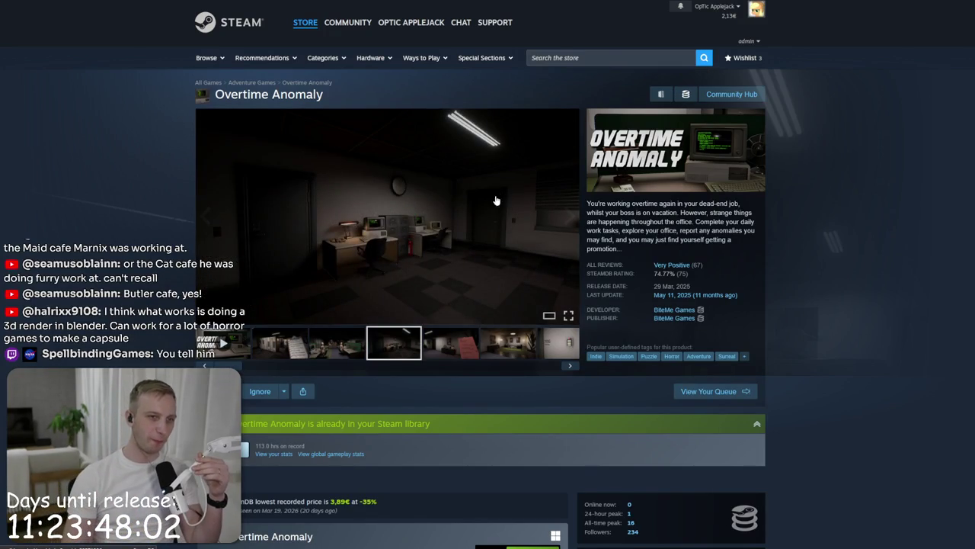
left_click(560, 58)
left_click(788, 134)
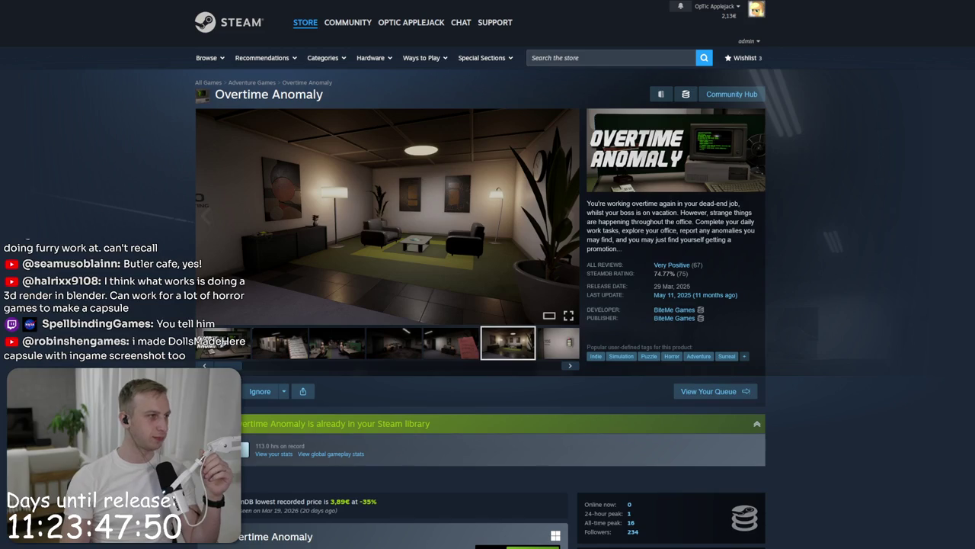
left_click(637, 55)
type("dolls made")
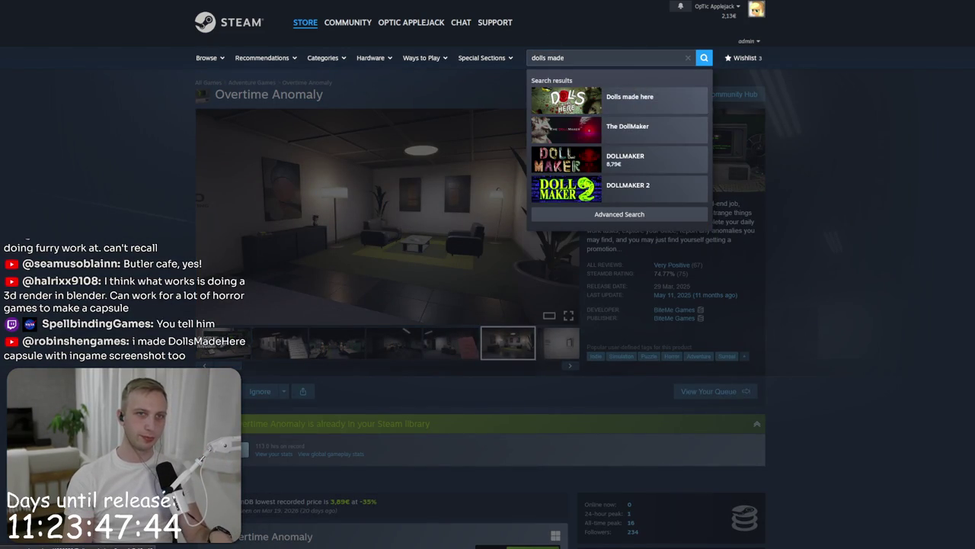
Step: Open the Dolls made here store page from the search results
left_click(629, 97)
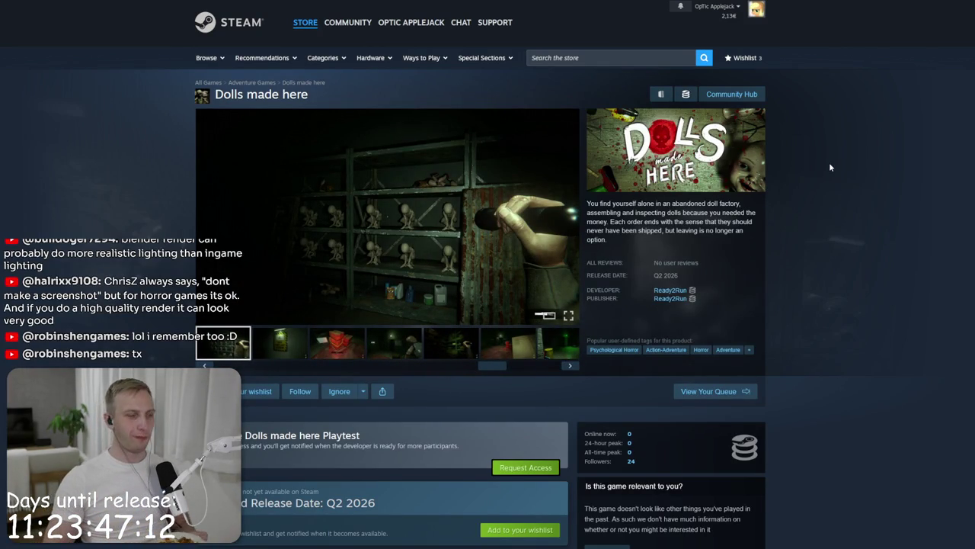
left_click(582, 57)
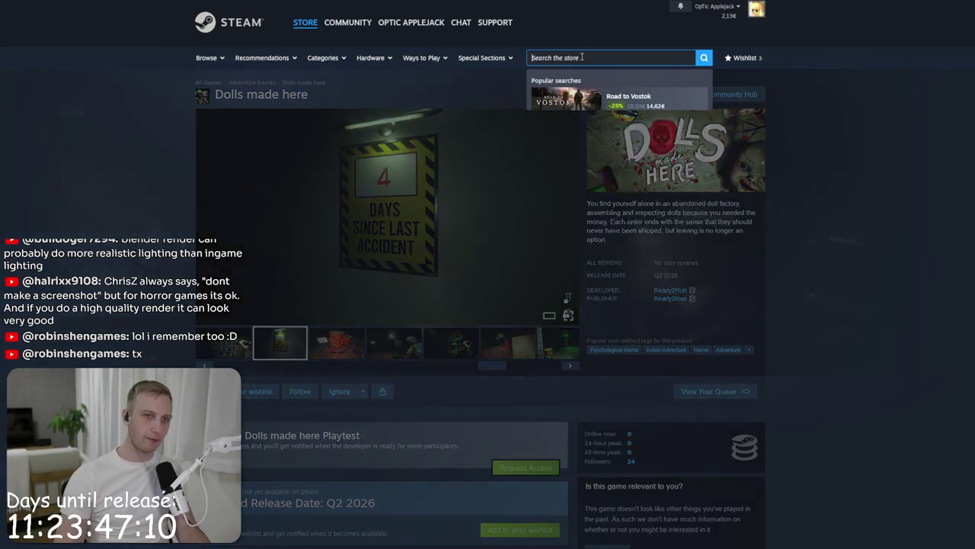
Step: Search the store for 'my virtu' and open the My Virtual Friend page
type("my v")
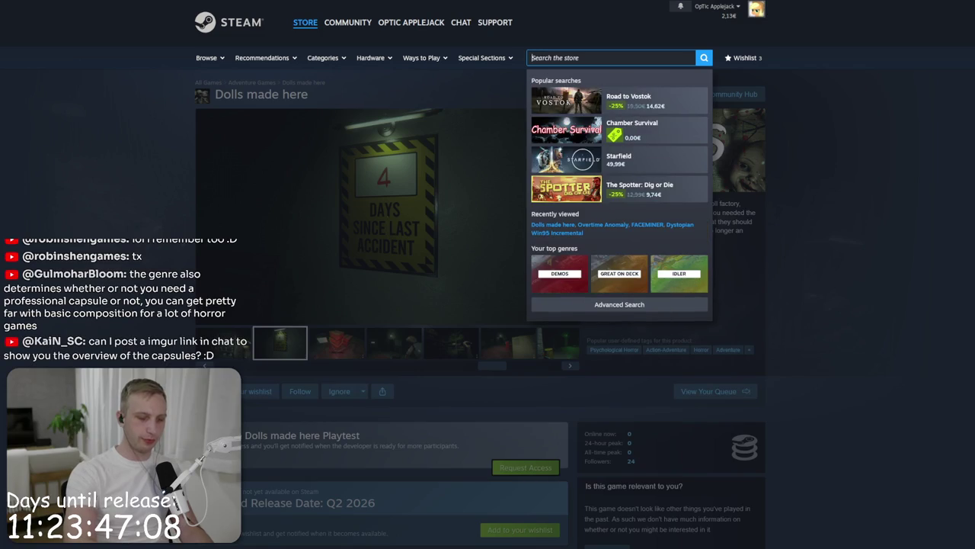
type("irtu")
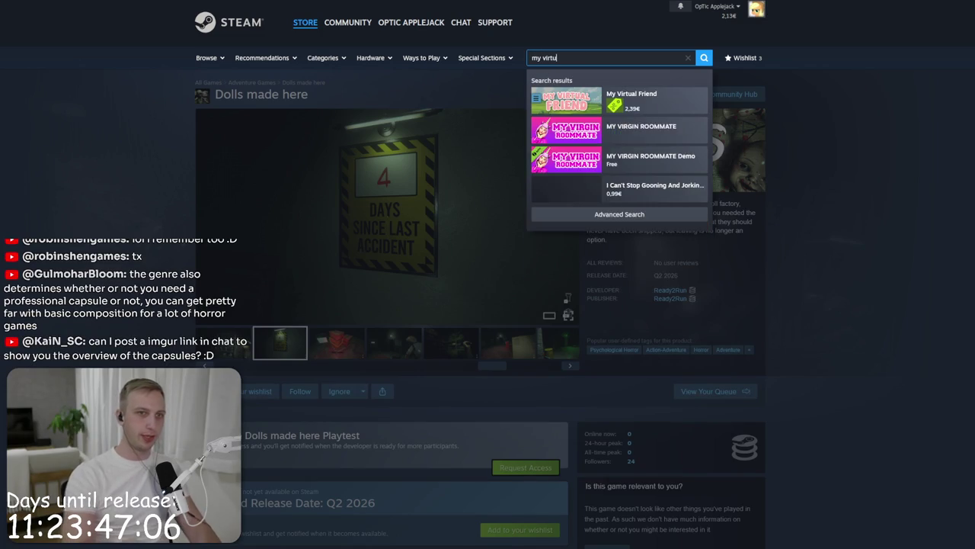
left_click(640, 100)
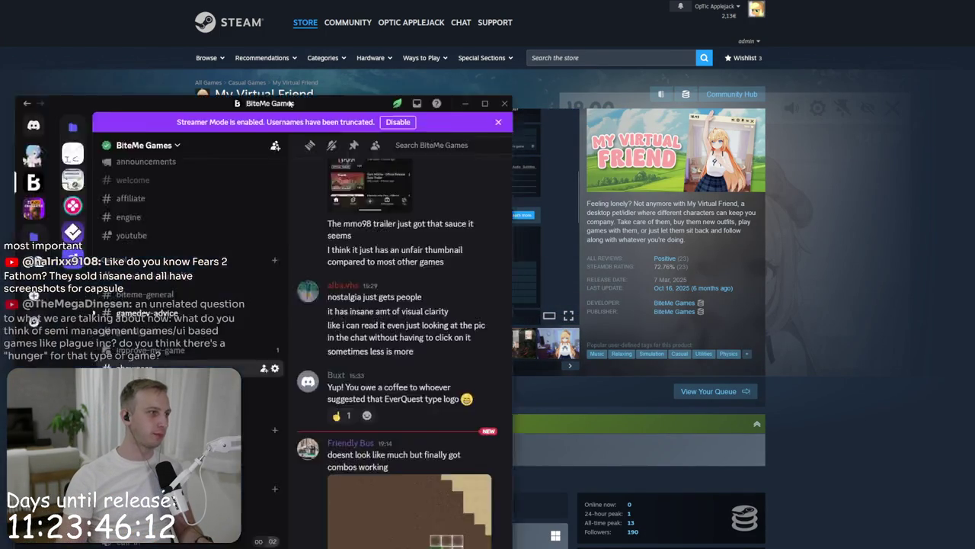
Step: Move the Discord window into view, scroll to the chat bottom, and open the imgur capsule link
left_click_drag(462, 42, 326, 15)
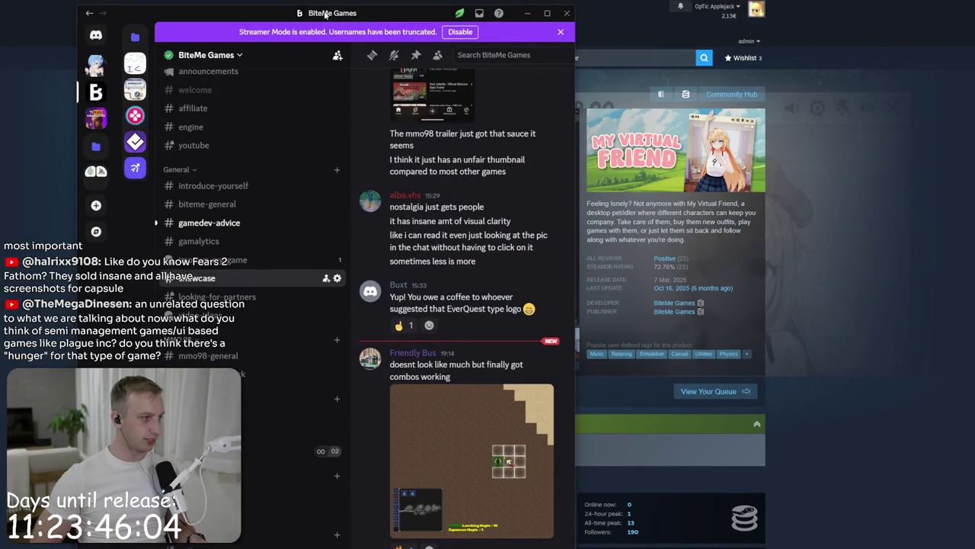
scroll(451, 350, "down", 5)
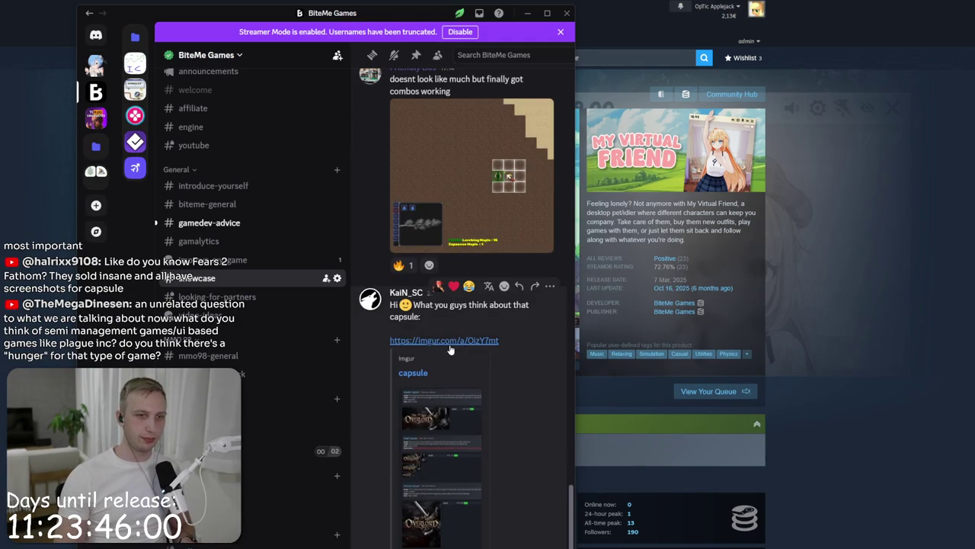
left_click(451, 344)
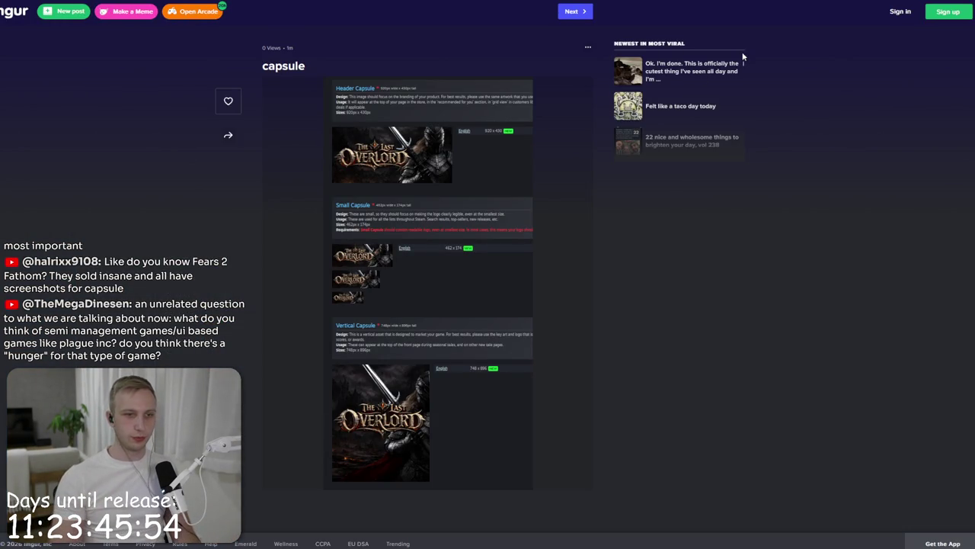
Step: Zoom in on the Imgur capsule post and scroll through its header, small and vertical capsules
right_click(435, 223)
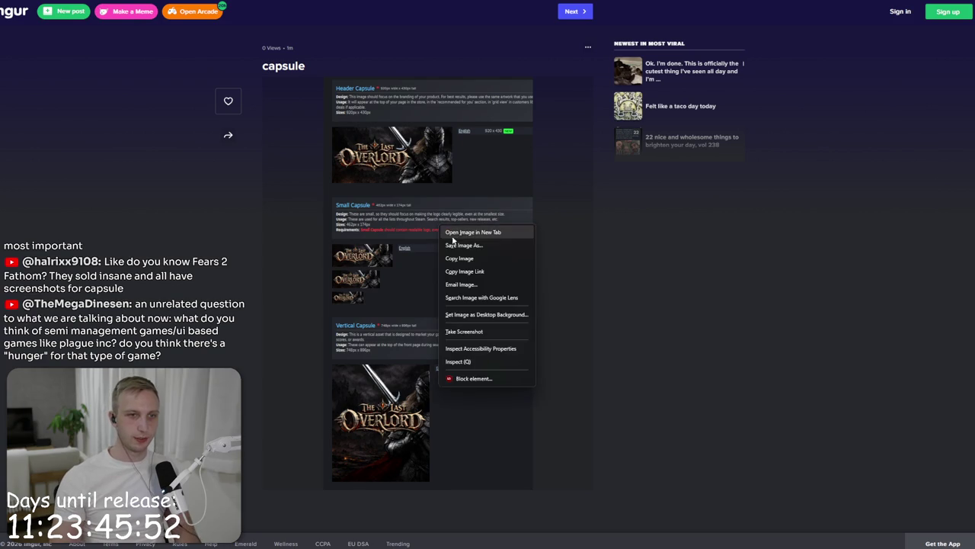
key("ctrl+plus")
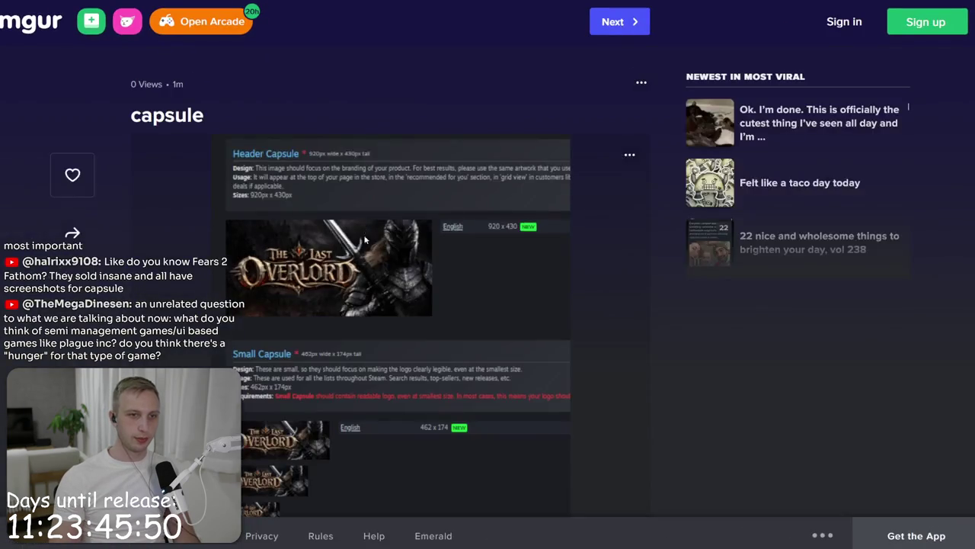
scroll(364, 266, "down", 5)
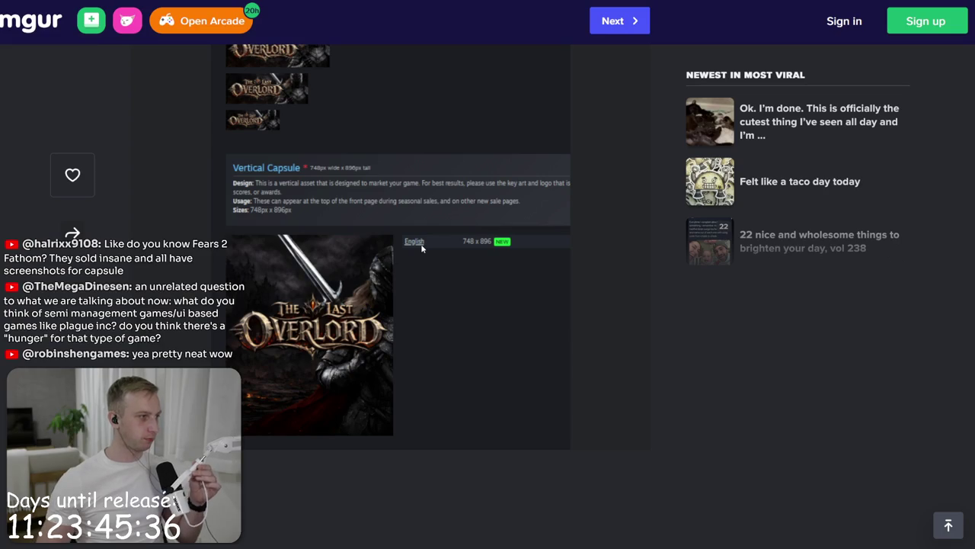
scroll(417, 263, "up", 5)
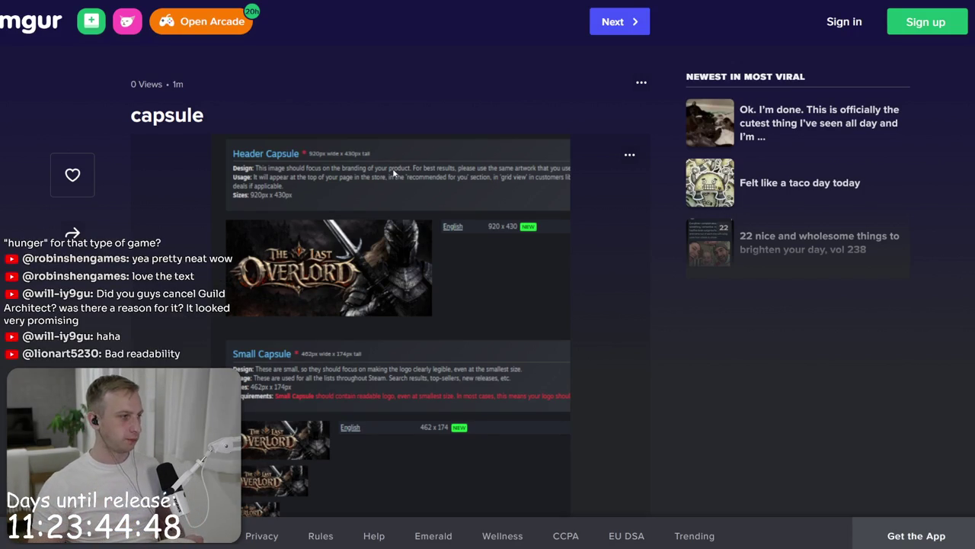
scroll(394, 174, "down", 3)
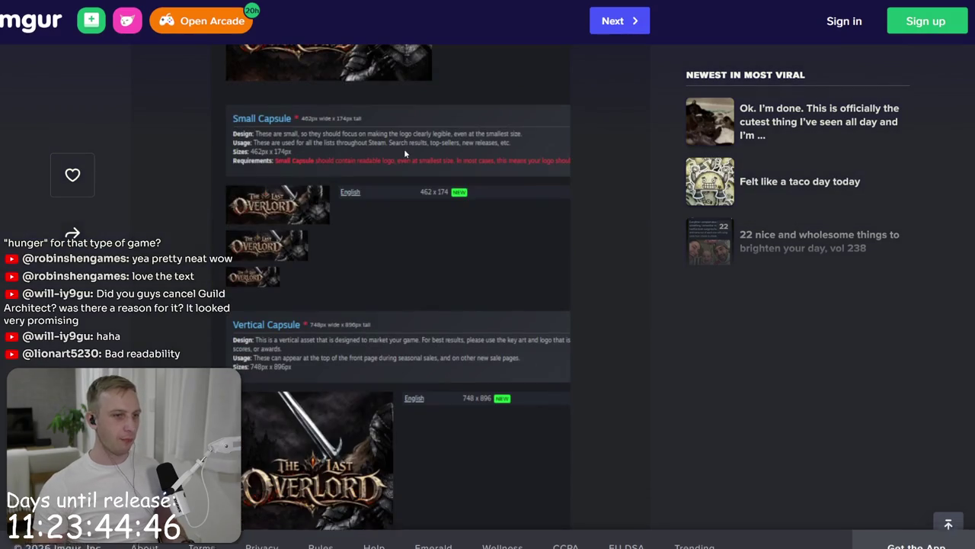
scroll(404, 151, "down", 2)
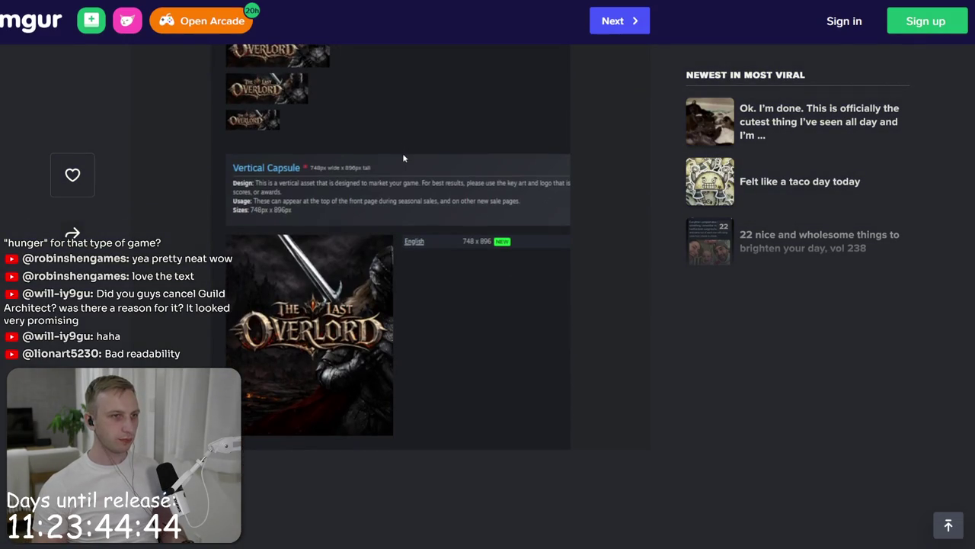
scroll(402, 153, "up", 2)
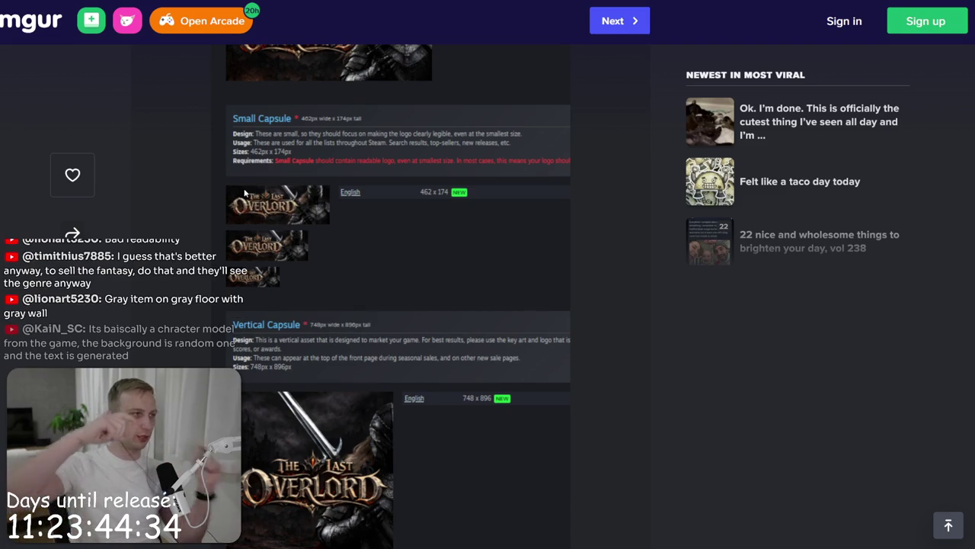
Step: Switch back to the Steam store and start a new store search
key("alt+Tab")
key("alt+Tab")
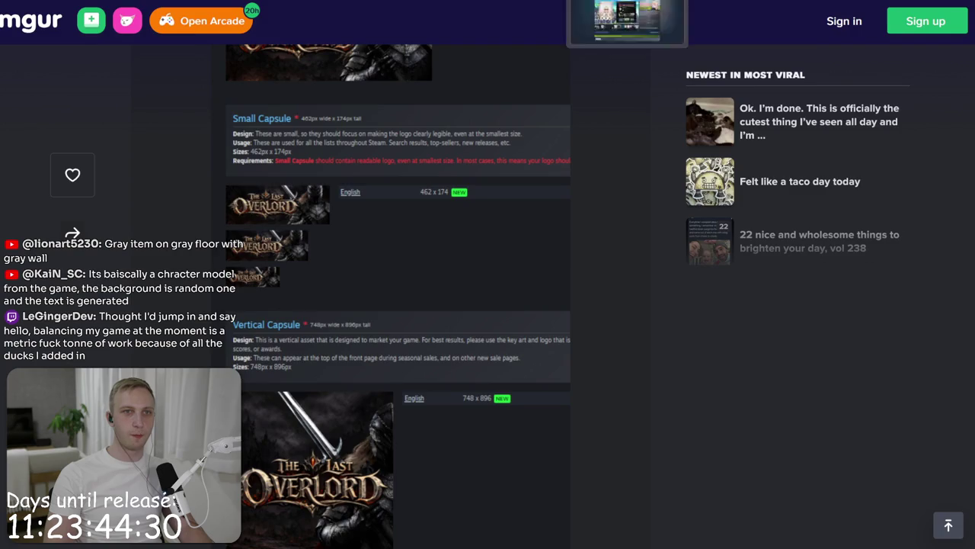
key("alt+Tab")
left_click(609, 58)
Step: Search the store for 'mmo98', replace it with 'ttwist', then close the suggestions
type("mmo98")
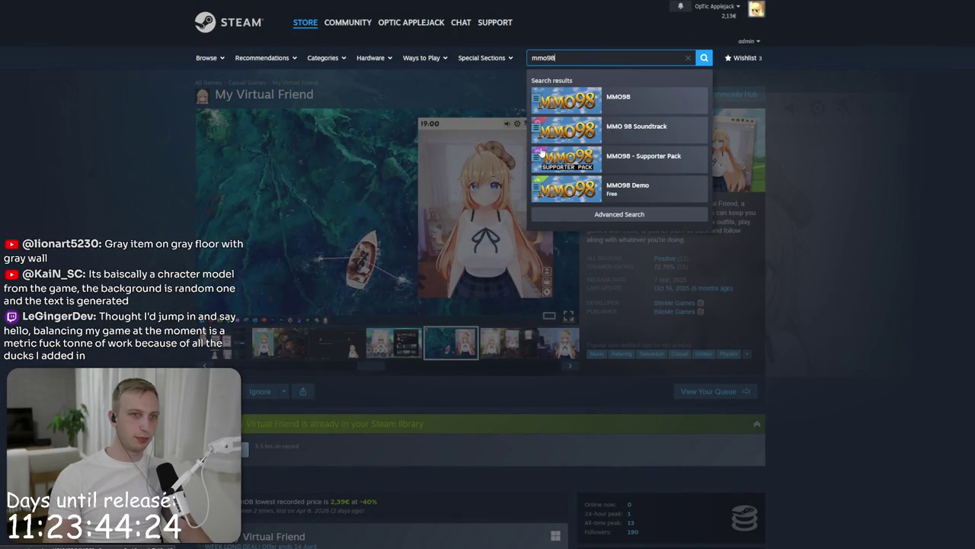
left_click(542, 98)
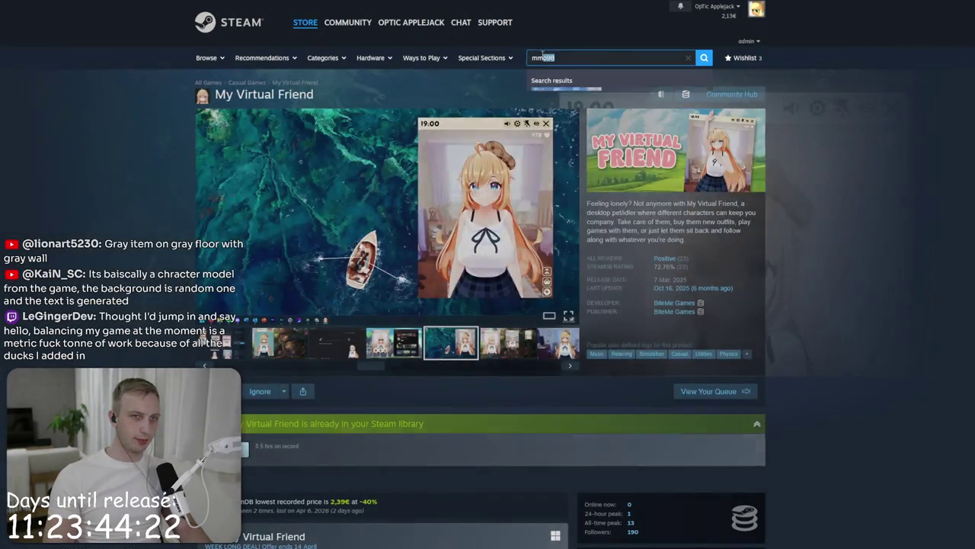
type("ttwist")
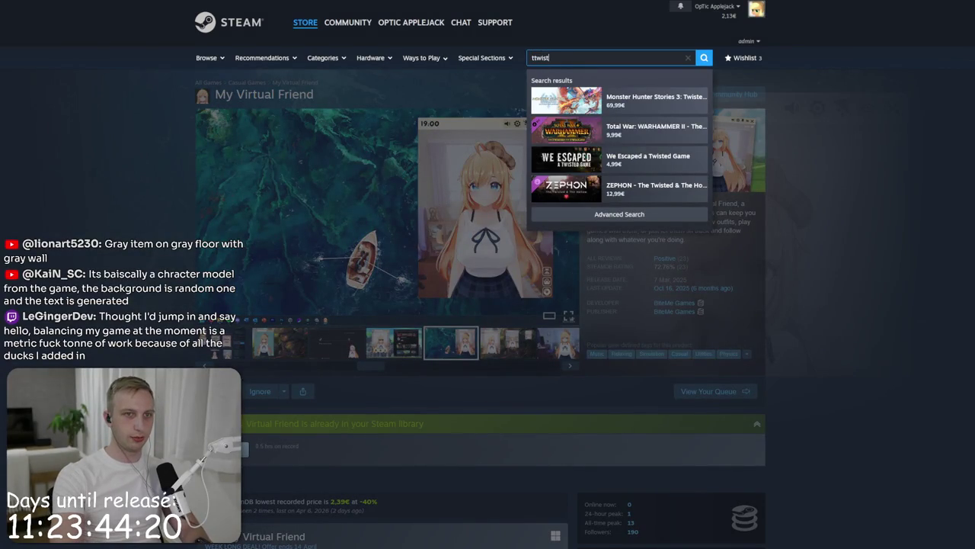
key("ctrl+a")
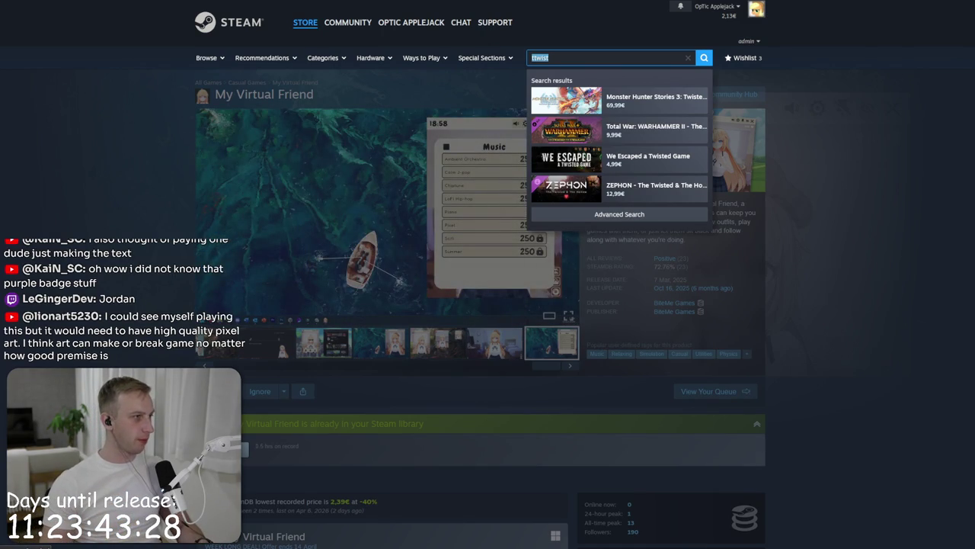
left_click(252, 239)
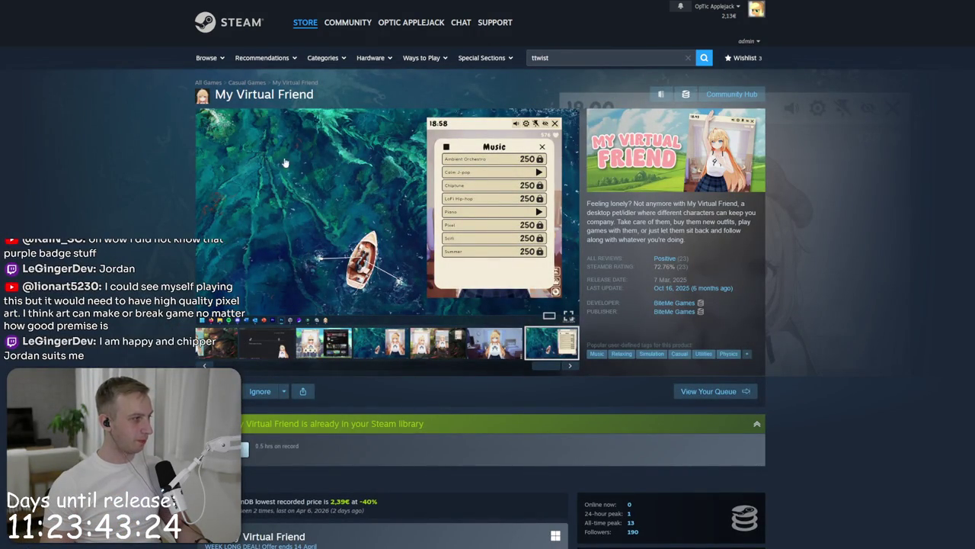
key("alt+Tab")
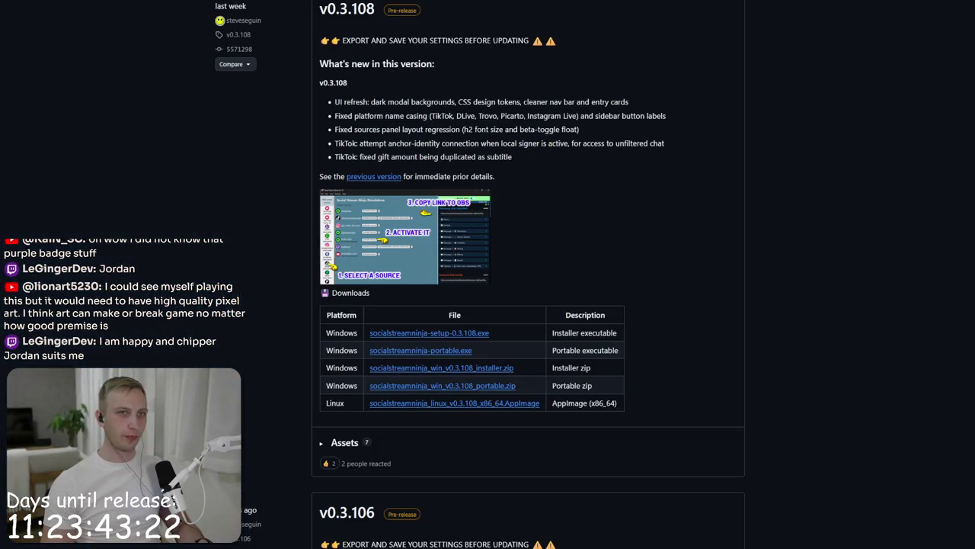
Step: Cycle browser tabs to the Imgur capsule post, scroll through it, then open MMO98's wishlist actions report
key("alt+Tab")
key("alt+Tab")
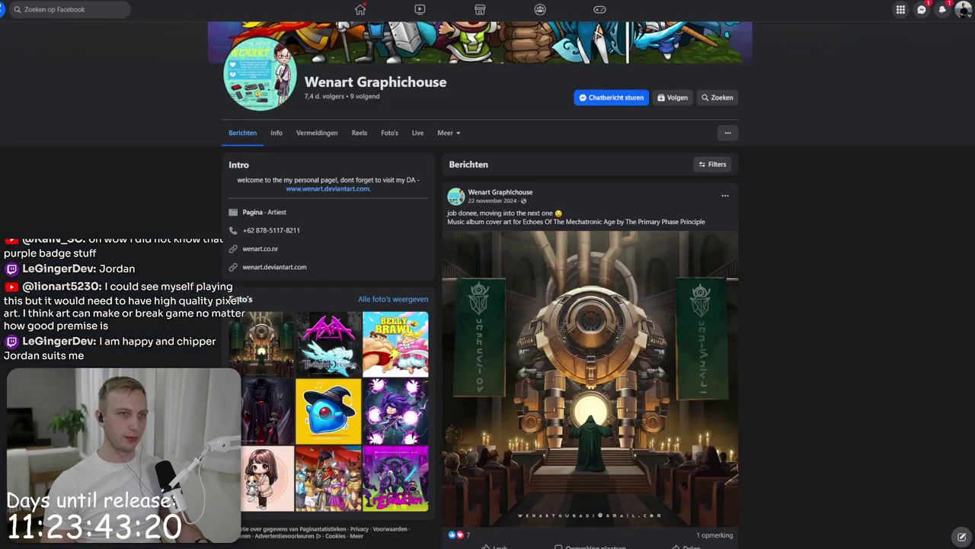
key("ctrl+Tab")
key("ctrl+Tab")
key("ctrl+Tab")
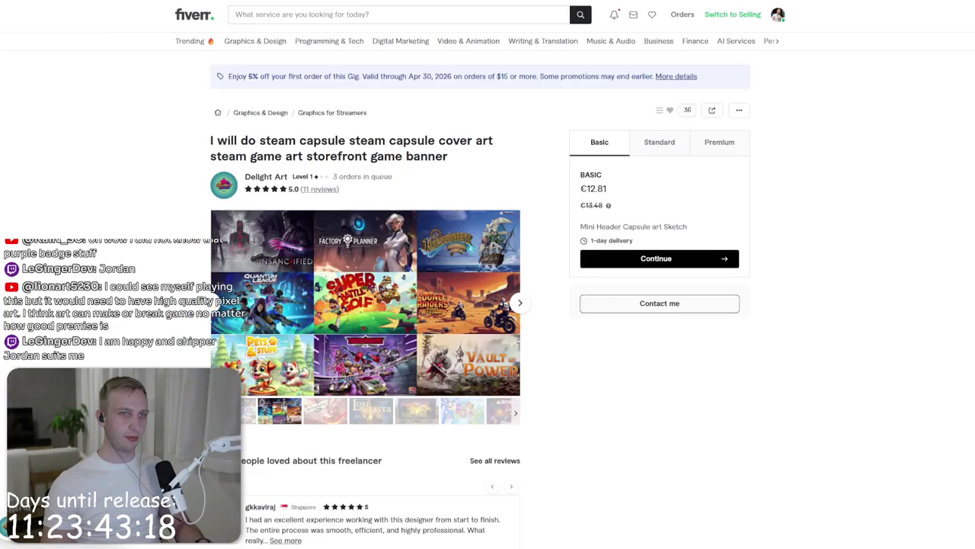
scroll(260, 342, "up", 3)
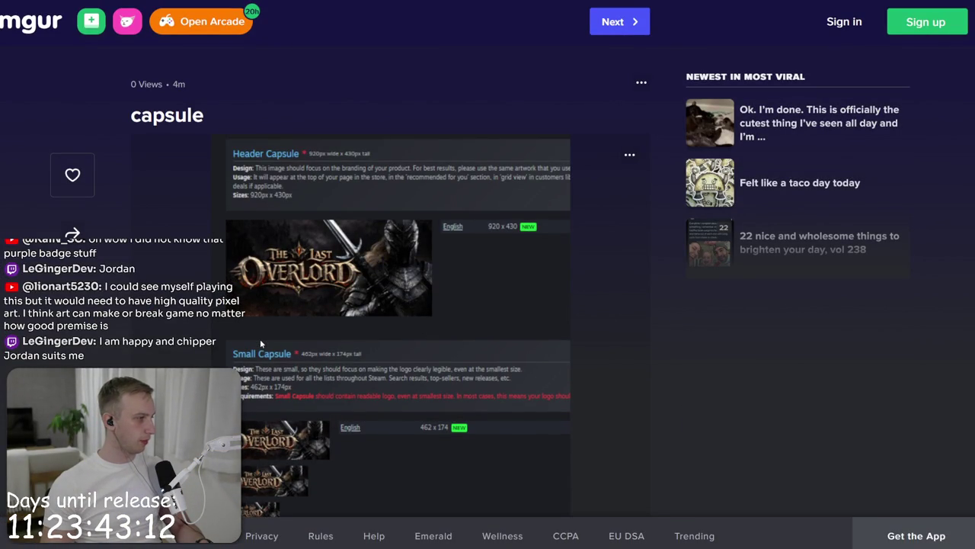
scroll(260, 341, "down", 1)
scroll(259, 341, "down", 5)
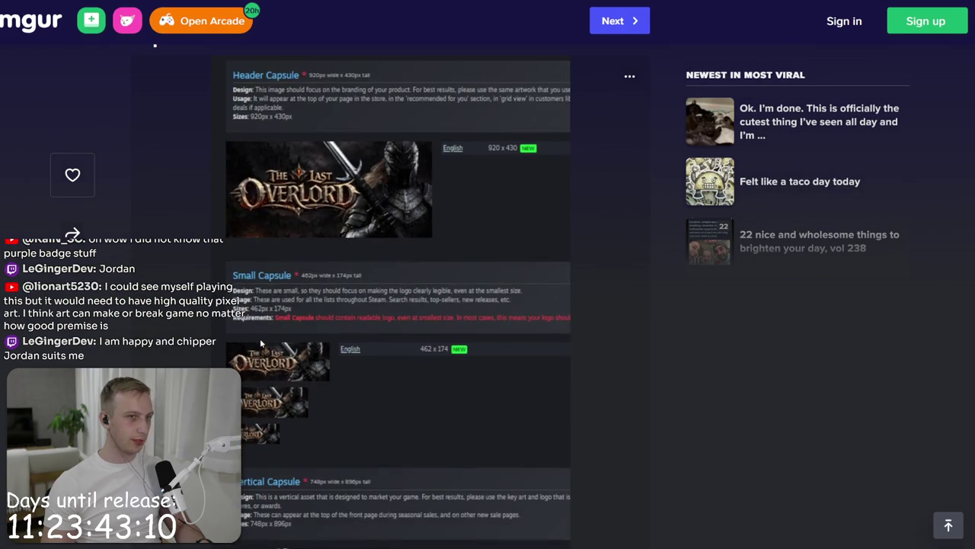
scroll(260, 341, "up", 3)
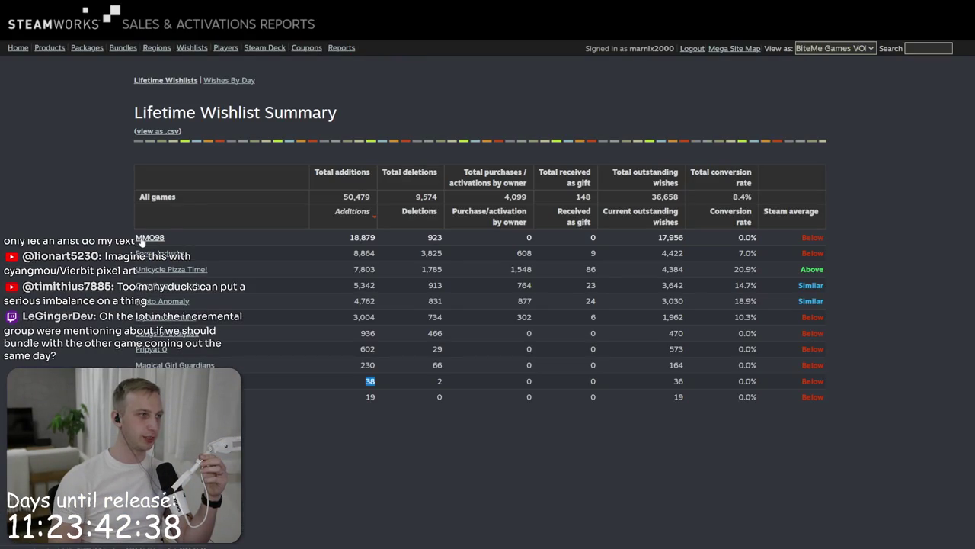
left_click(141, 238)
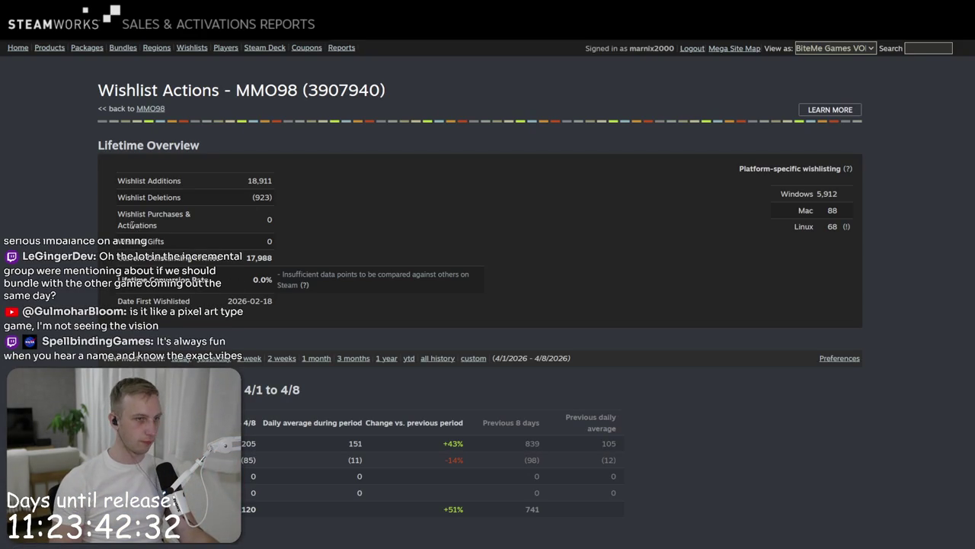
Step: Select MMO98's outstanding wishes figure and scroll the wishlist report before changing tabs
left_click_drag(272, 258, 263, 257)
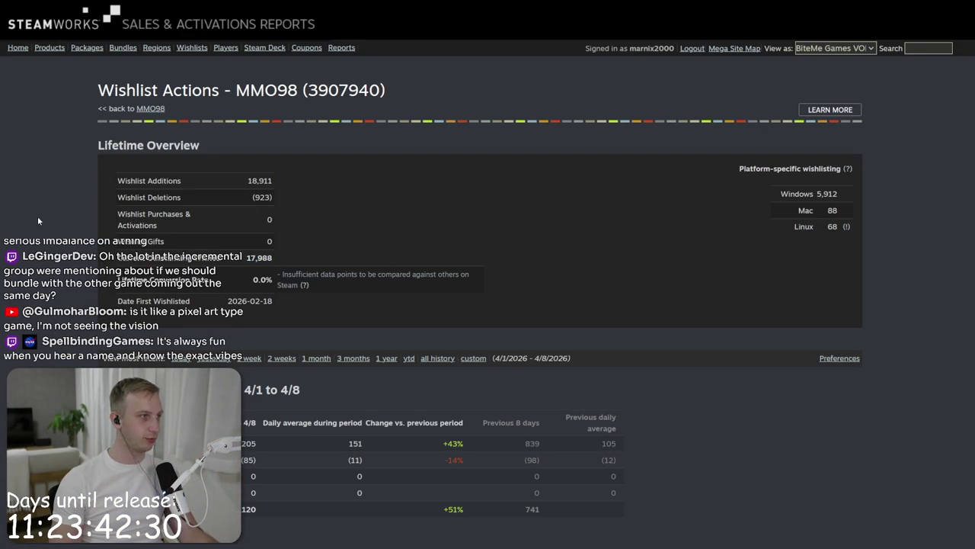
scroll(38, 221, "down", 3)
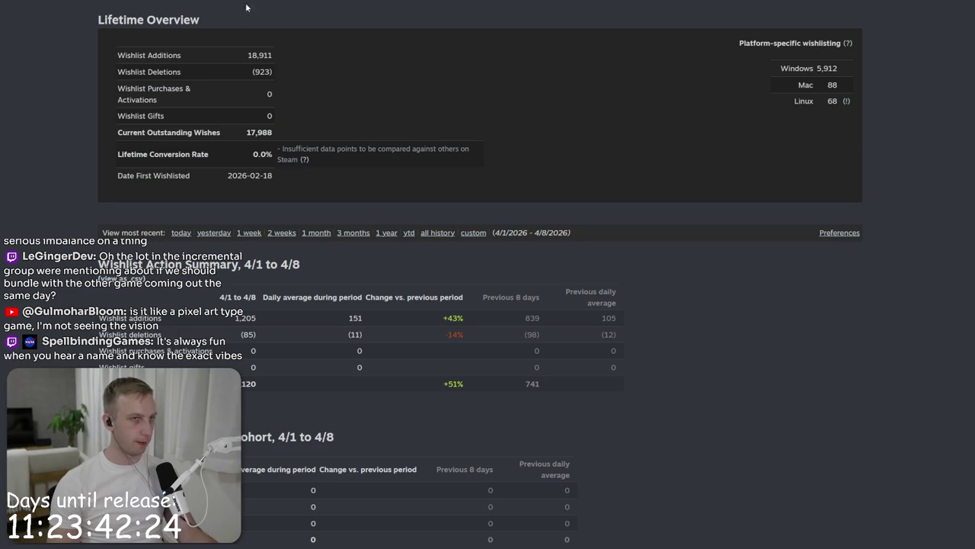
key("ctrl+Tab")
Step: Head toward the Steam store by entering 'store' in the browser address bar
key("ctrl+l")
type("st")
key("Escape")
key("ctrl+Tab")
key("ctrl+l")
type("stor")
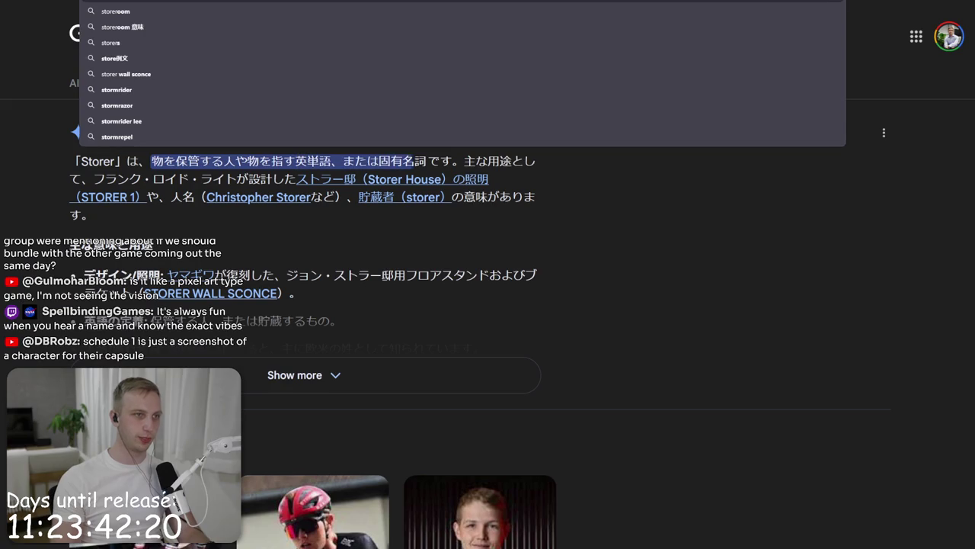
type("e")
key("Return")
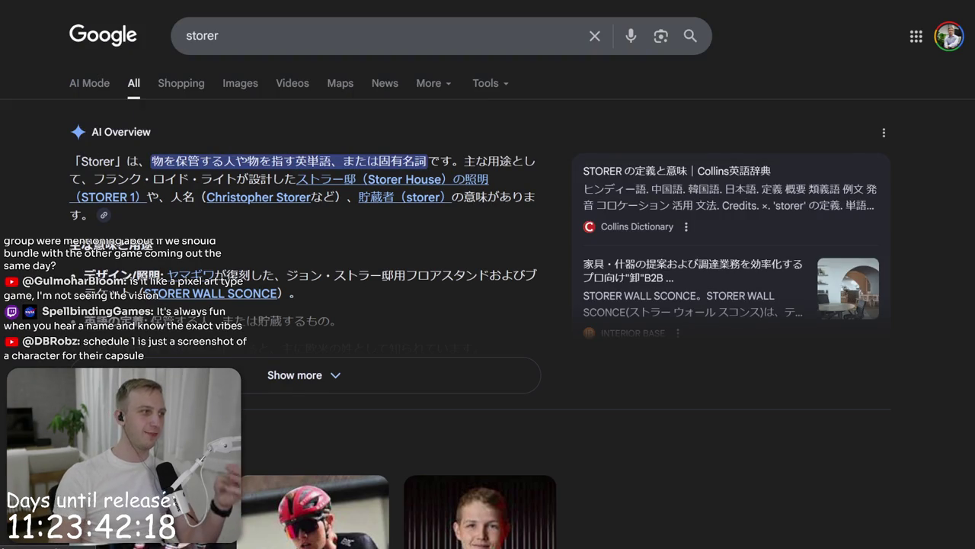
Step: Look through the store's New Releases and Popular New Releases lists, then go back
scroll(213, 122, "down", 10)
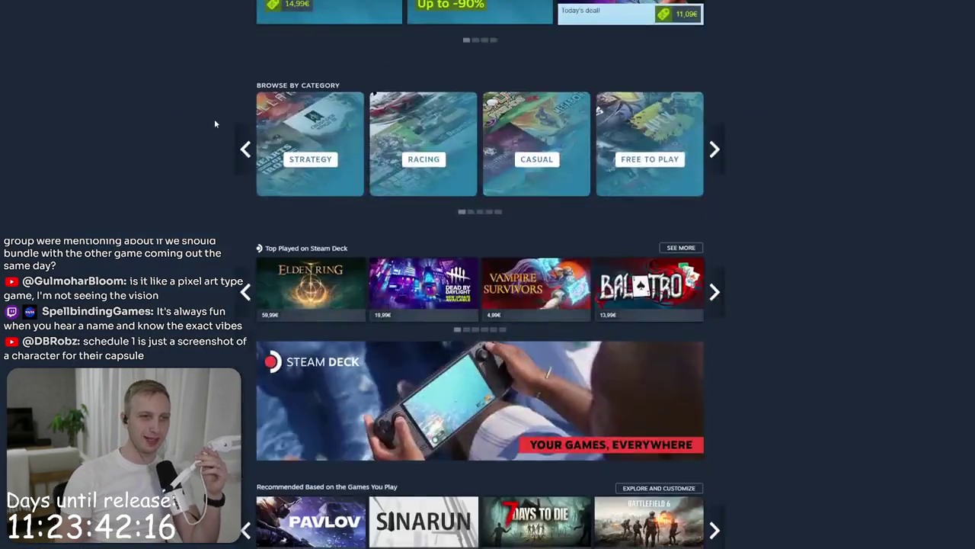
scroll(271, 155, "down", 15)
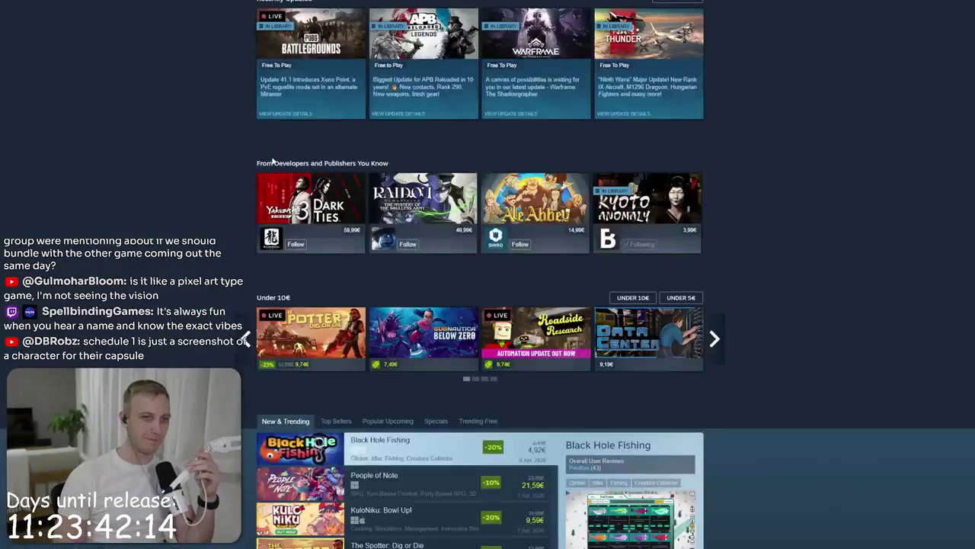
scroll(272, 164, "down", 3)
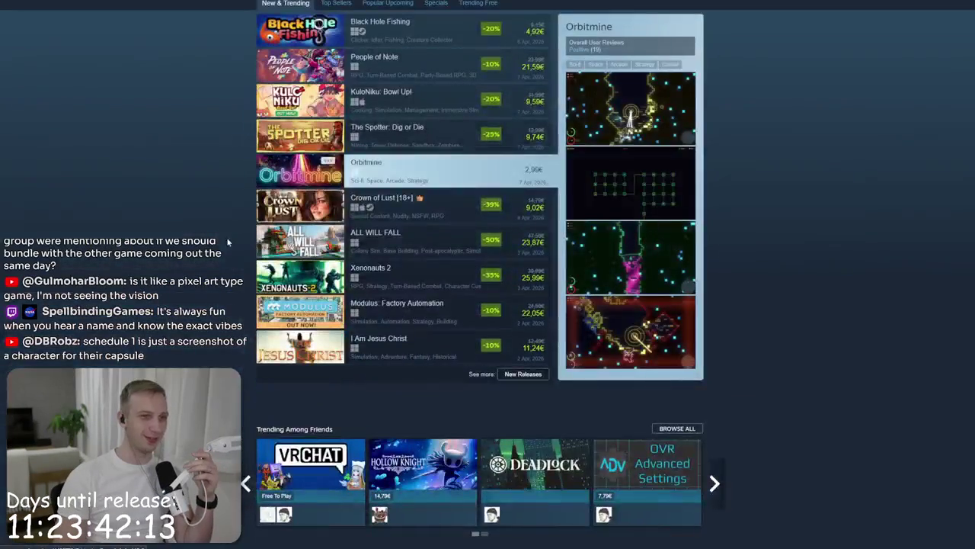
left_click(514, 374)
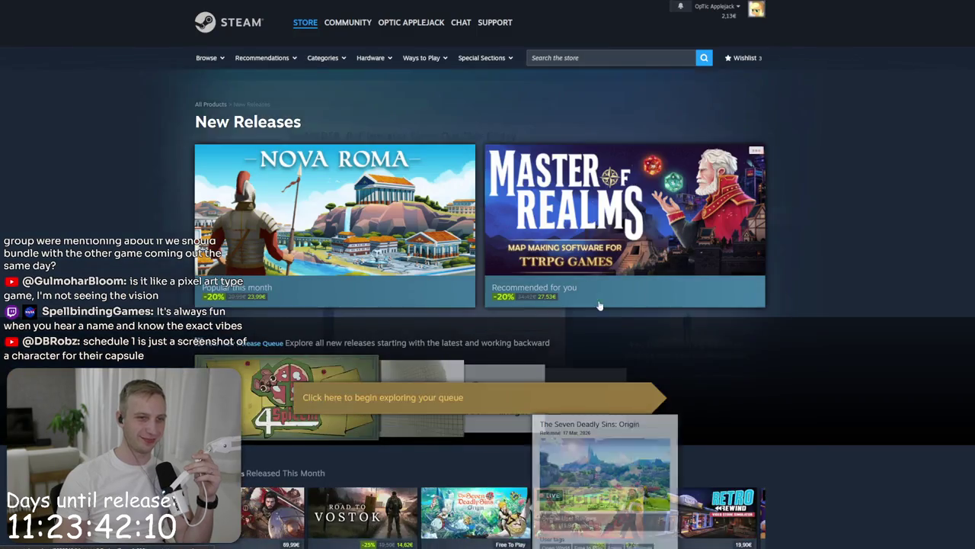
scroll(514, 383, "down", 4)
scroll(778, 309, "down", 20)
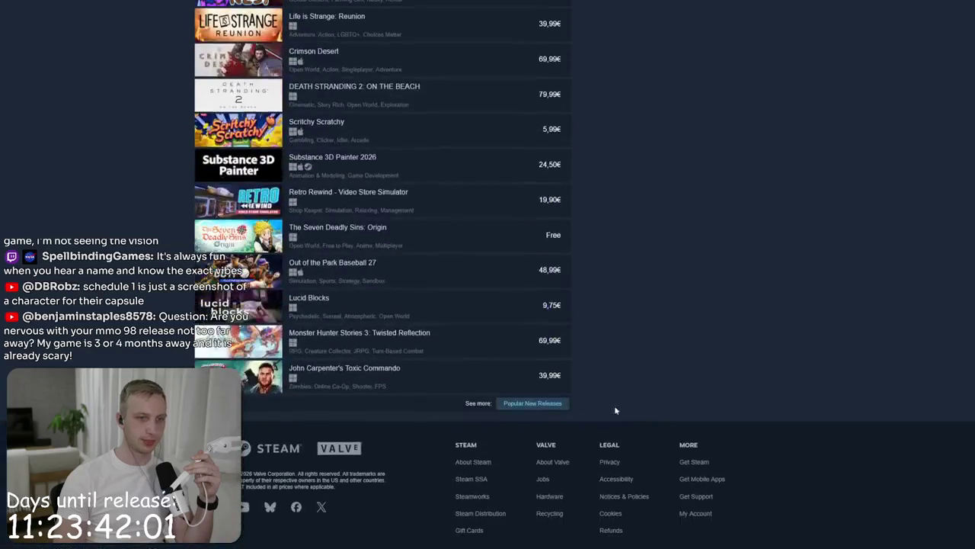
left_click(518, 403)
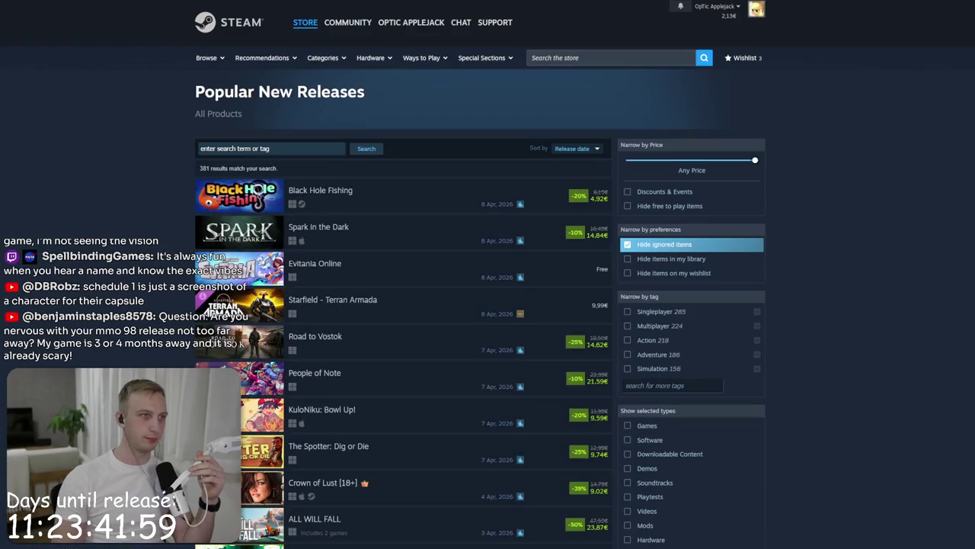
key("alt+Left")
key("alt+Left")
Step: Open Upcoming Releases and bring up the full Popular Upcoming list of 1,721 games
scroll(333, 344, "up", 15)
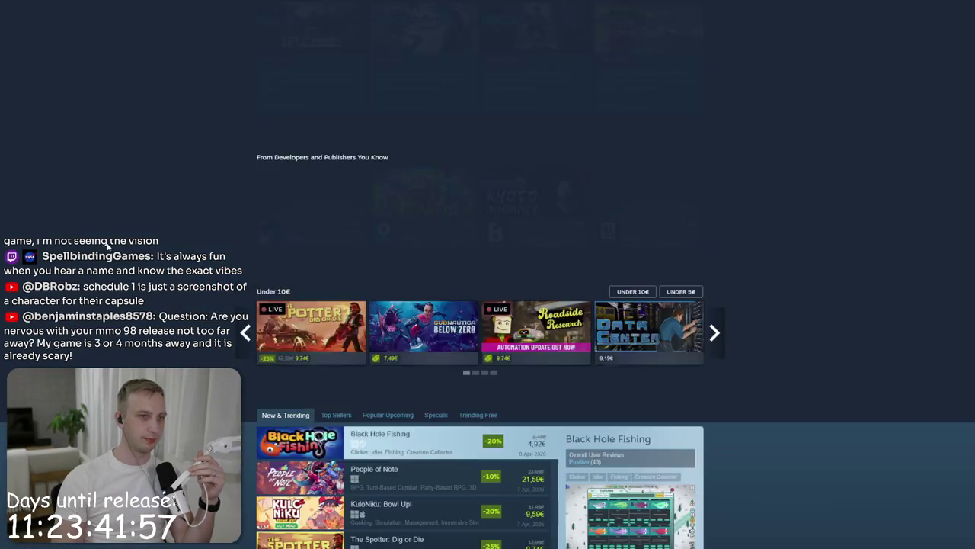
scroll(333, 344, "down", 5)
left_click(388, 466)
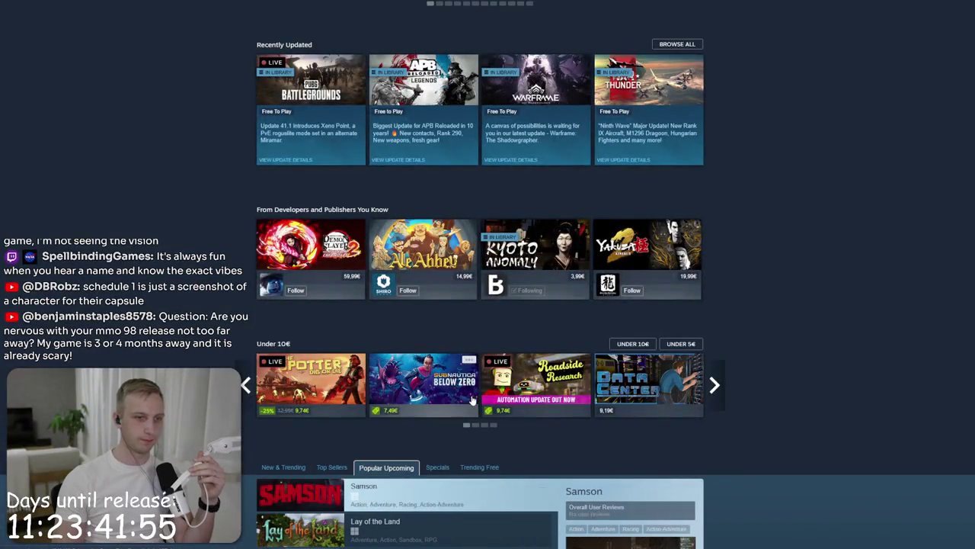
scroll(803, 342, "down", 8)
left_click(526, 211)
scroll(370, 254, "down", 15)
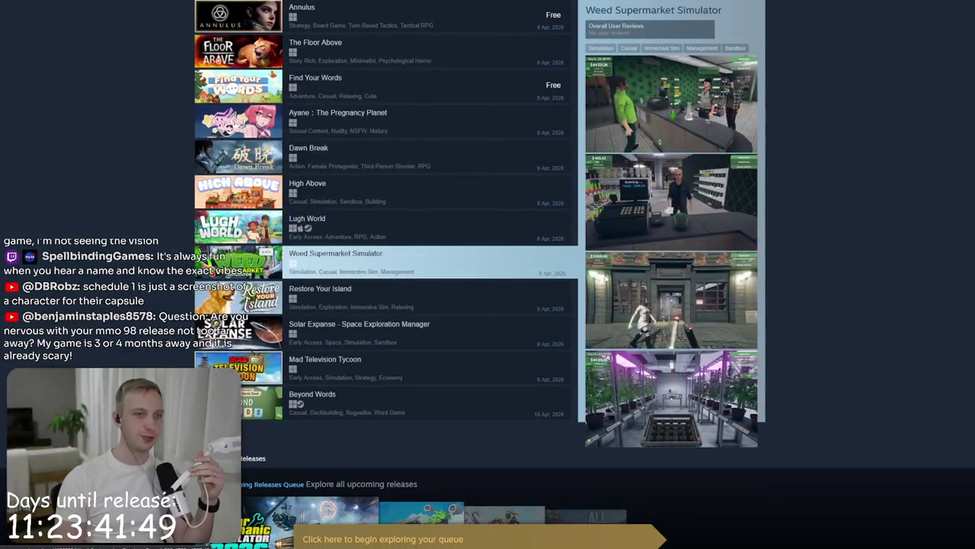
scroll(556, 221, "up", 5)
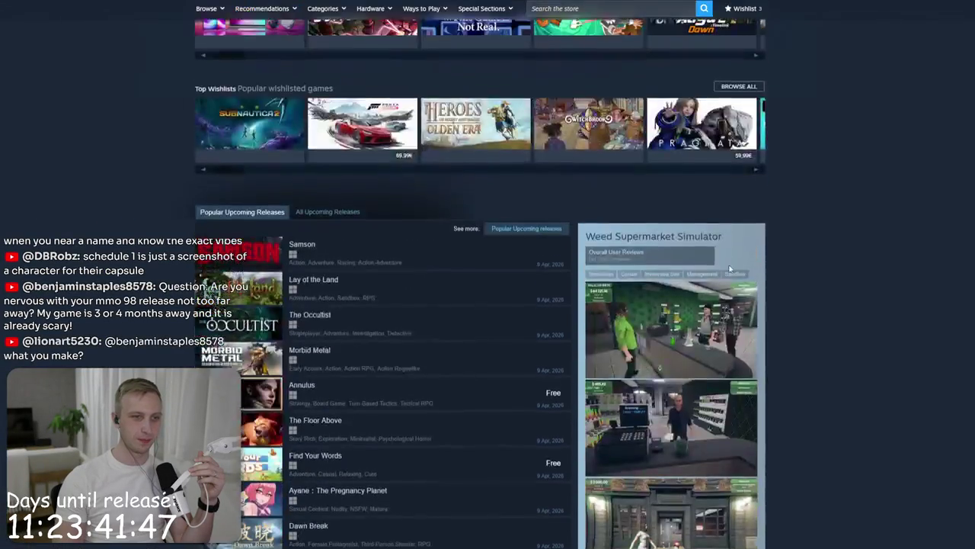
left_click(556, 218)
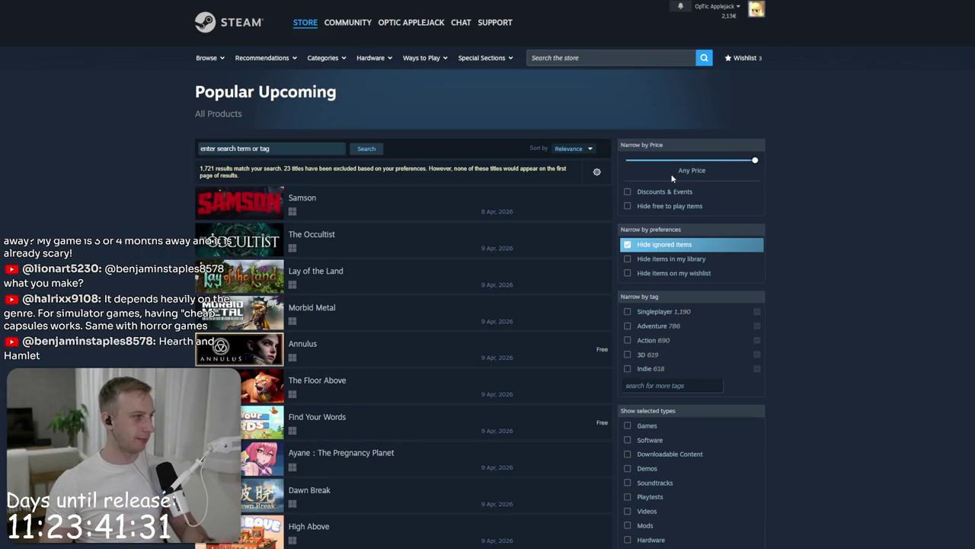
Step: Scroll down the Popular Upcoming list past Treeplanter and preview the Chipmatic entry
scroll(412, 182, "down", 15)
scroll(409, 184, "down", 6)
scroll(838, 187, "down", 8)
scroll(784, 193, "down", 15)
scroll(780, 195, "down", 1)
mouse_move(319, 318)
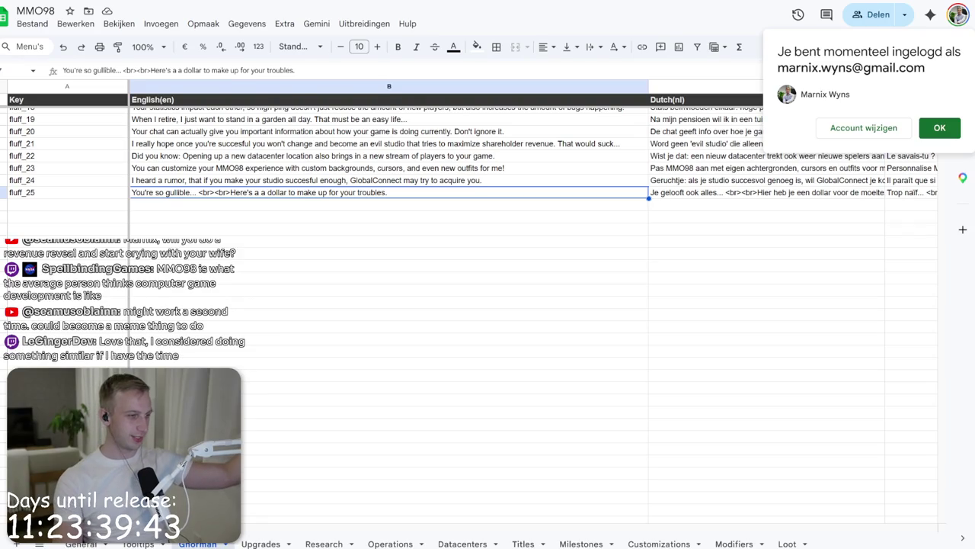
Step: Go through Unity to GitHub Desktop and review the uncommitted DatabaseLoadDtoMapper.cs changes
key("alt+Tab")
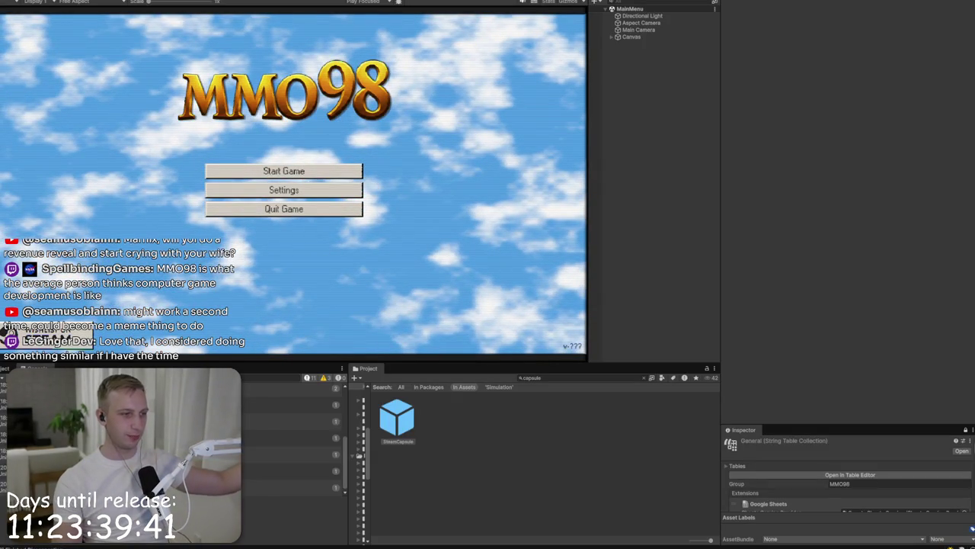
key("alt+Tab")
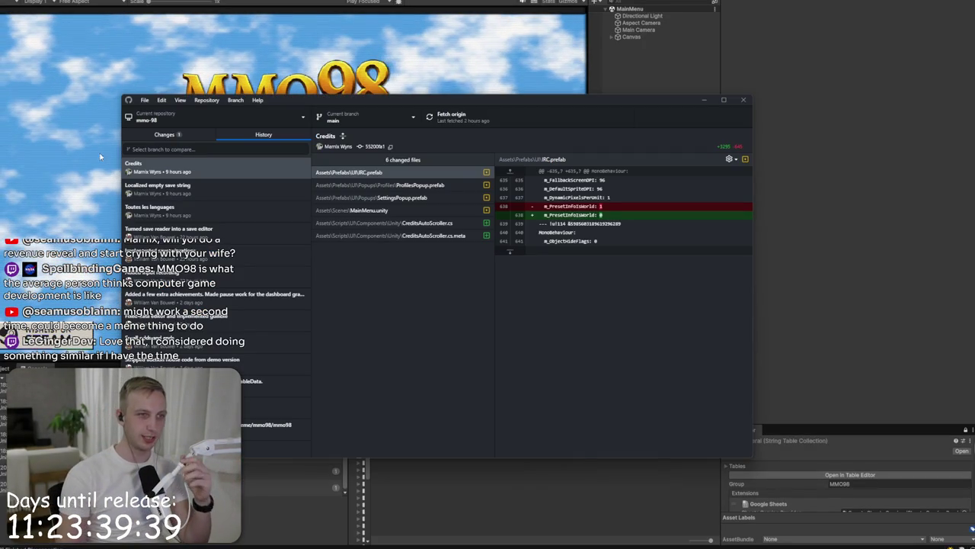
left_click(163, 134)
left_click(171, 174)
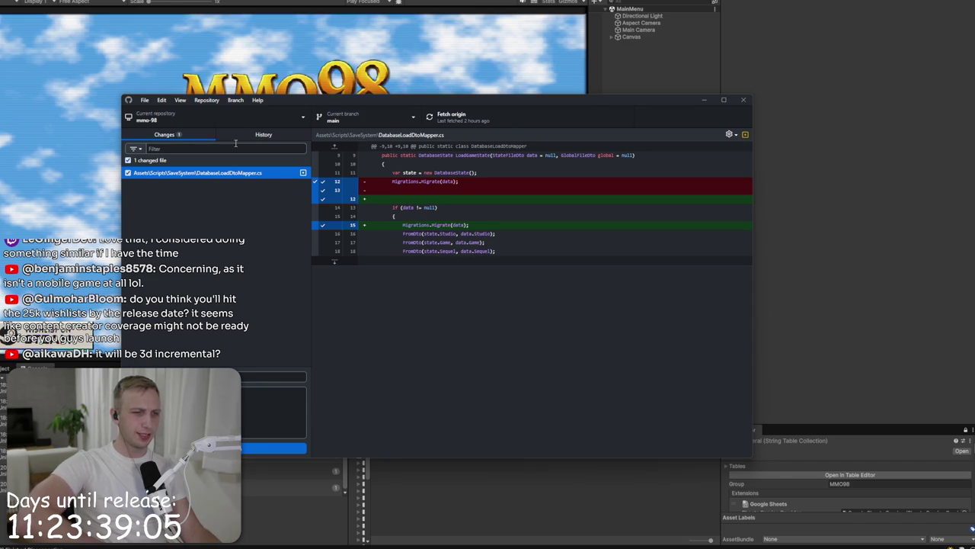
Step: Look over the repository's commit history, then move to the CG Plays Arcane Plunder video
left_click(263, 134)
left_click(183, 64)
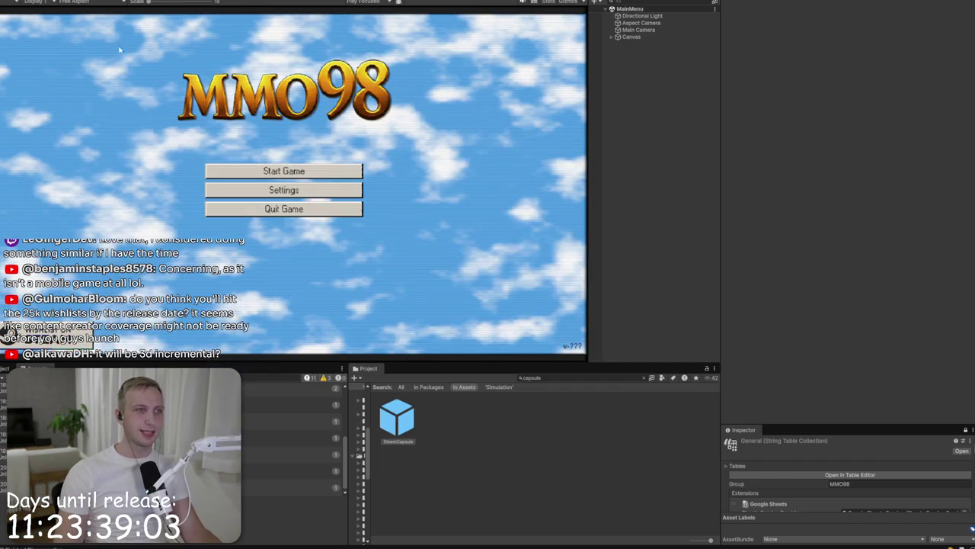
scroll(267, 234, "up", 3)
scroll(267, 234, "down", 3)
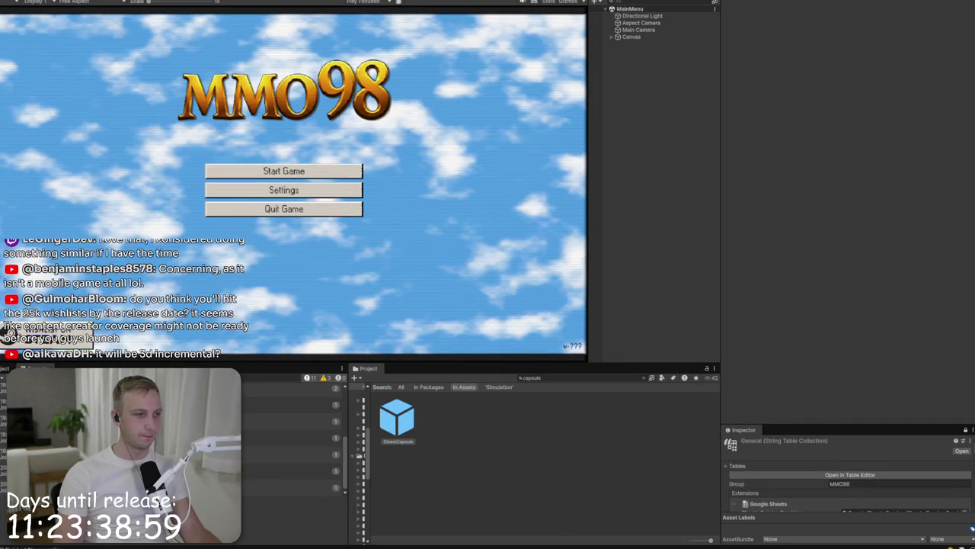
key("alt+Tab")
key("alt+Tab")
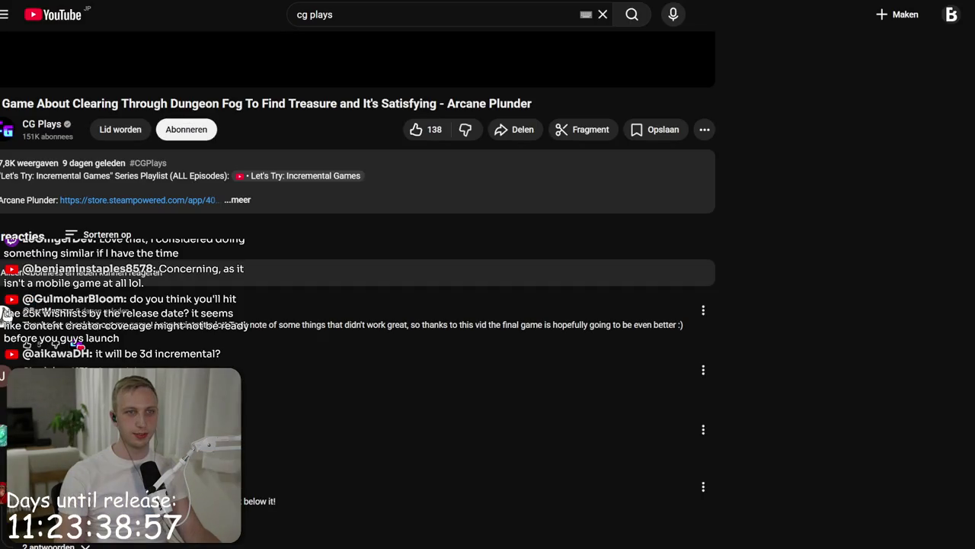
key("alt+Tab")
key("alt+Tab")
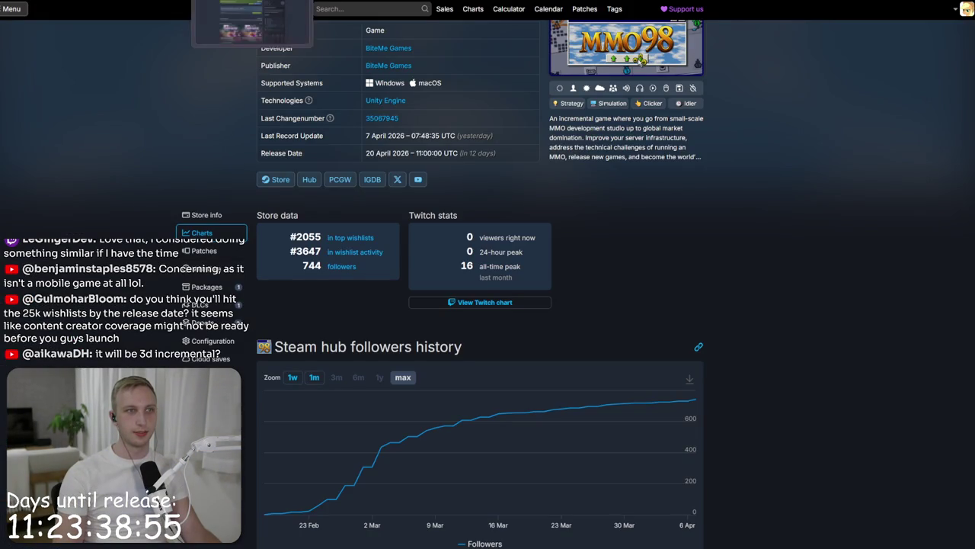
Step: Find the MMO98 store page via 'mmo98', enlarge its main screenshot, then view BiteMe's Games channel
left_click(598, 54)
type("mmo98")
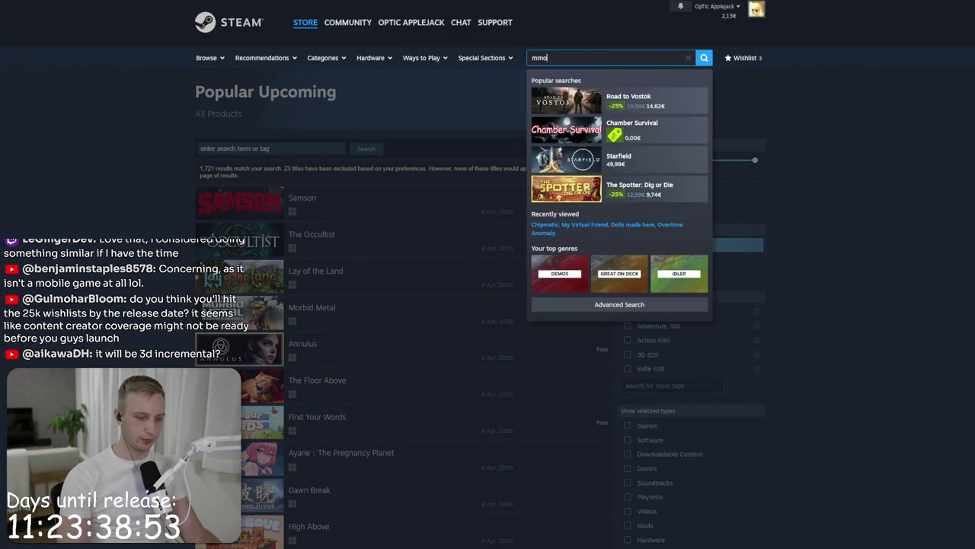
left_click(596, 95)
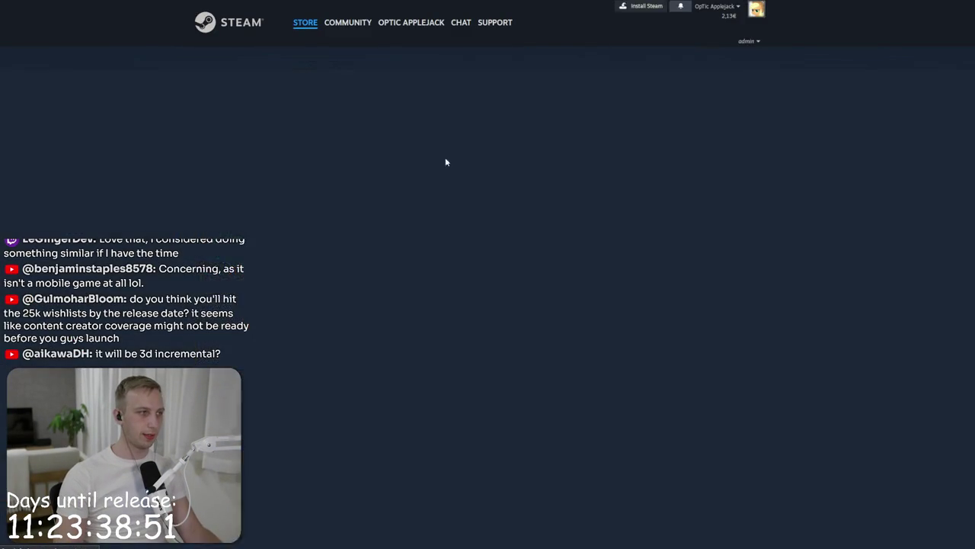
left_click(394, 219)
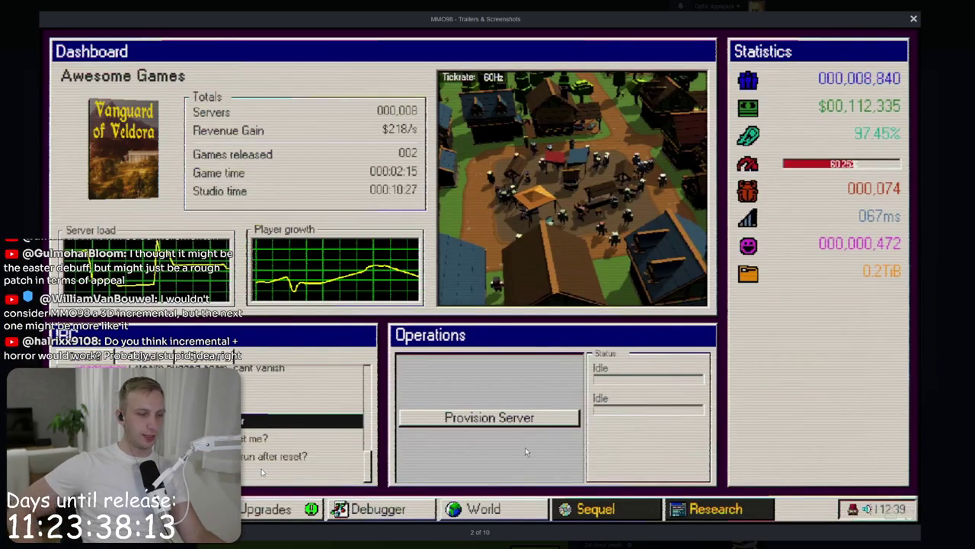
left_click(547, 8)
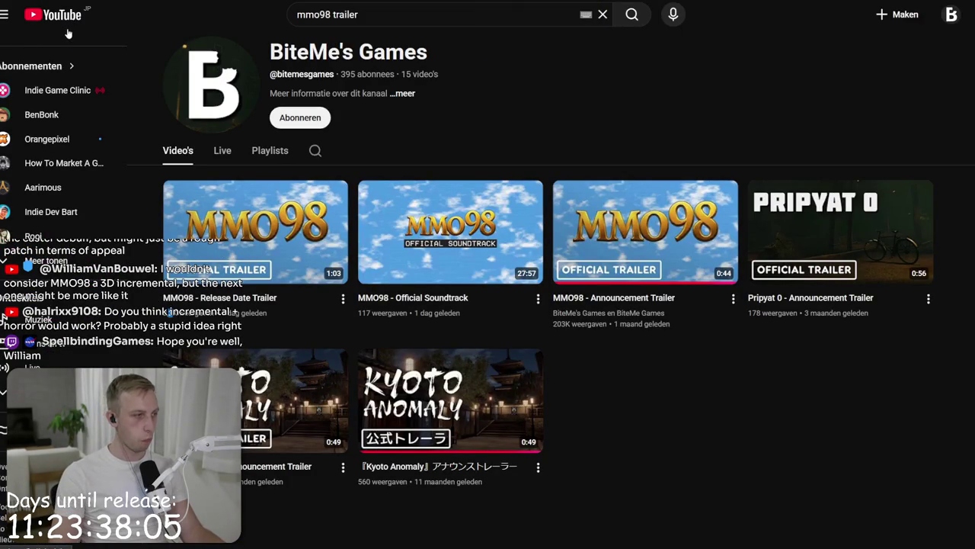
Step: Back in the Steam store, search 'horri' after fixing typos and open the Horripilant store page
left_click(57, 49)
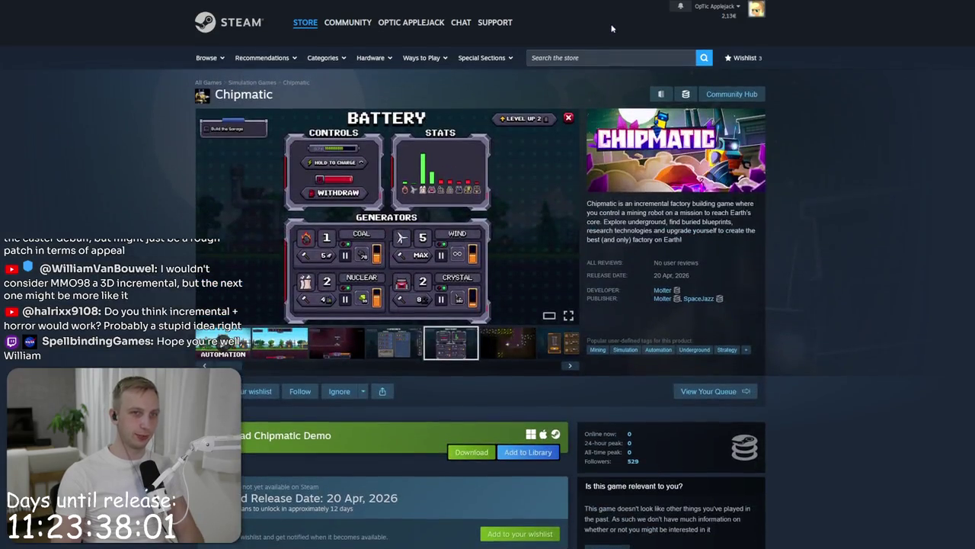
left_click(620, 58)
type("horriplan")
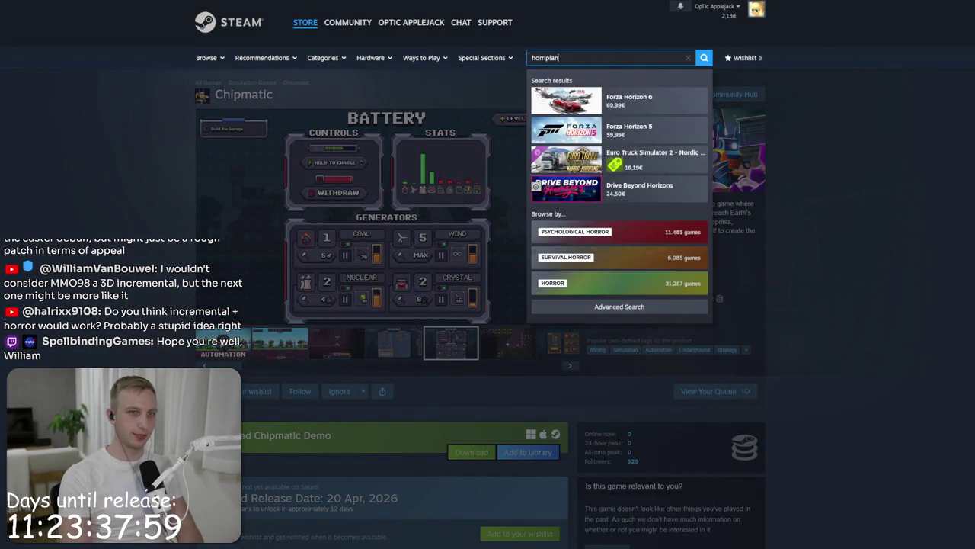
key("ctrl+a")
key("BackSpace")
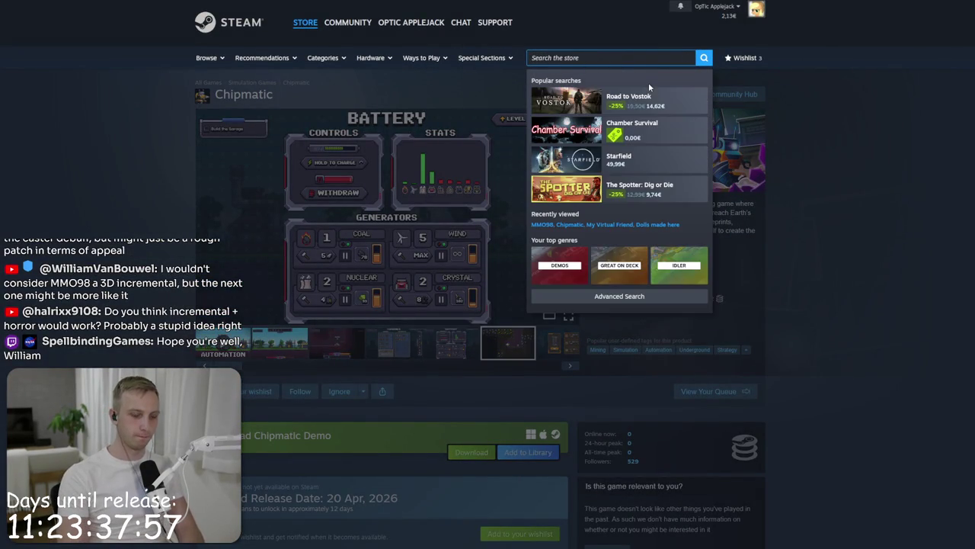
type("hori")
type("pla")
key("ctrl+a")
type("horri")
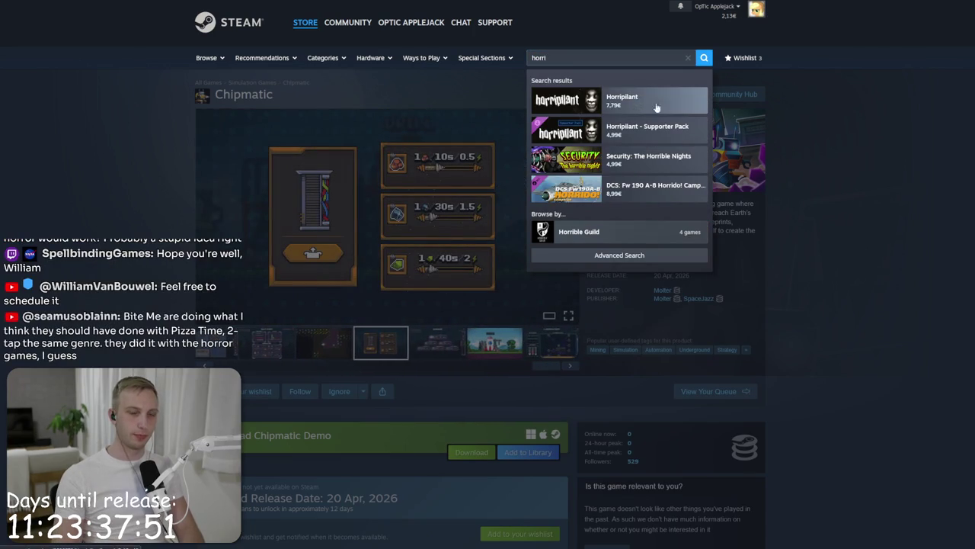
left_click(640, 100)
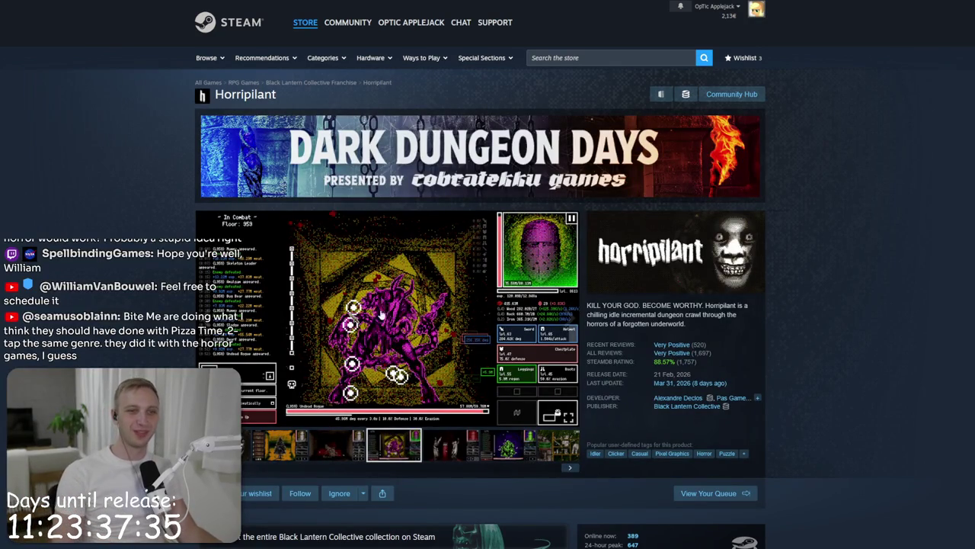
Step: View the enlarged Horripilant screenshots through two more images, close the viewer, and start a new tab
left_click(411, 290)
key("Right")
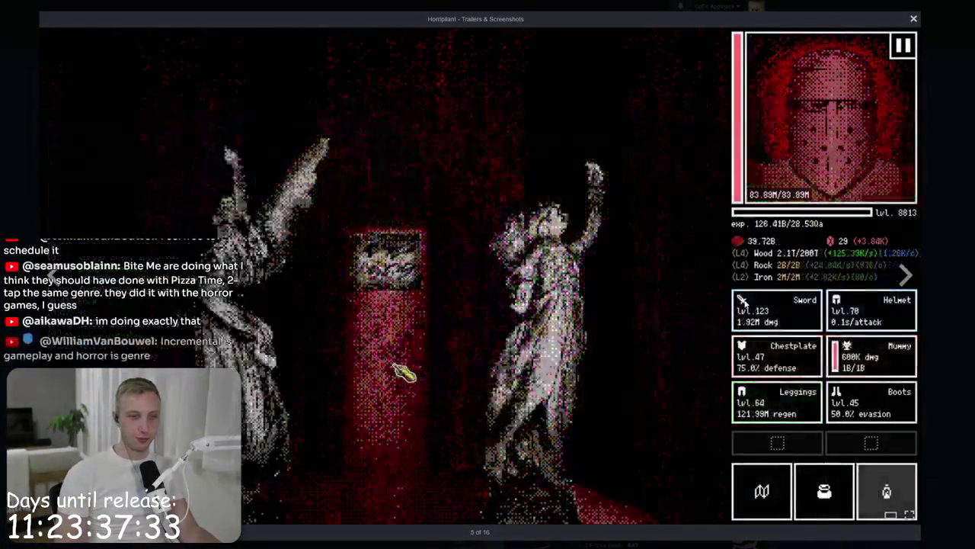
key("Right")
key("Escape")
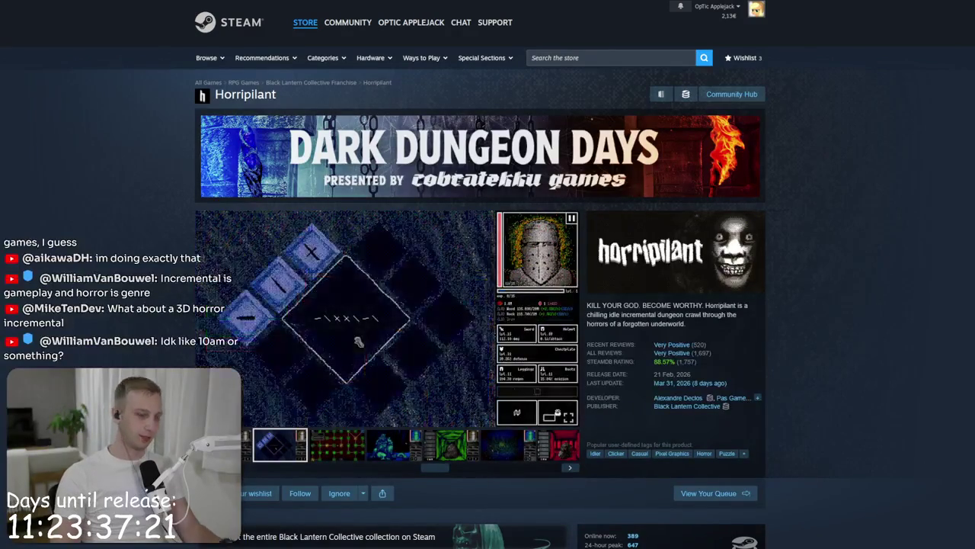
key("ctrl+t")
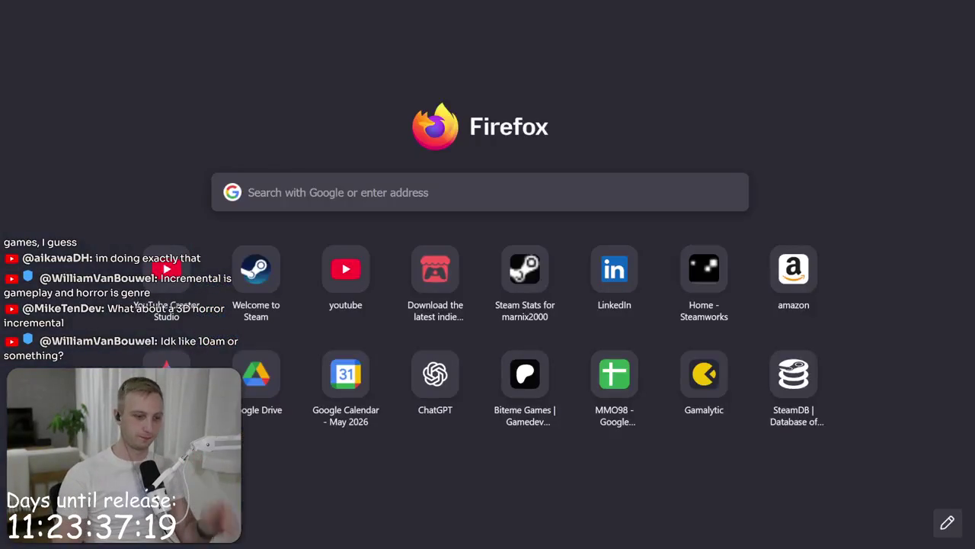
Step: Search 'timestamp', open the Discord Timestamp Generator, set time 17:00, and copy the code
type("timestamp")
key("Return")
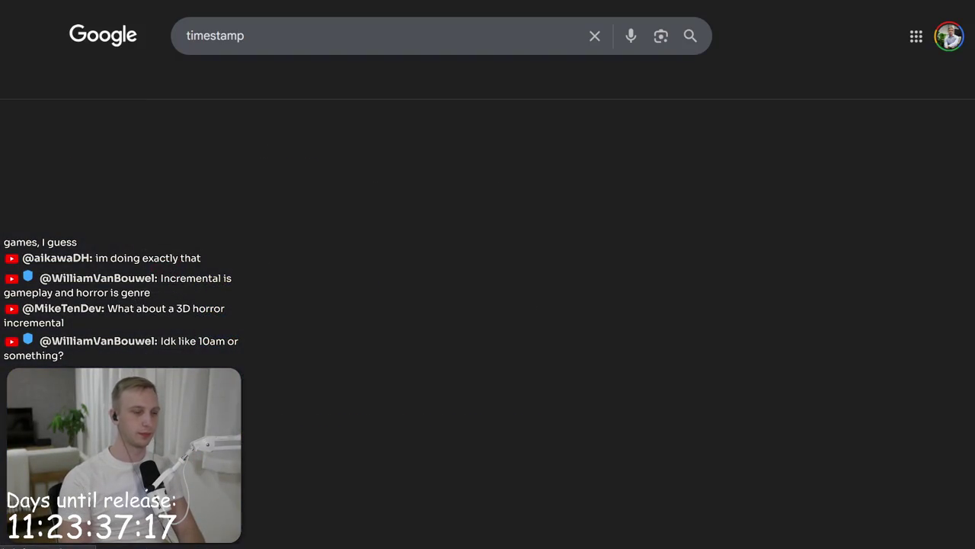
left_click(193, 167)
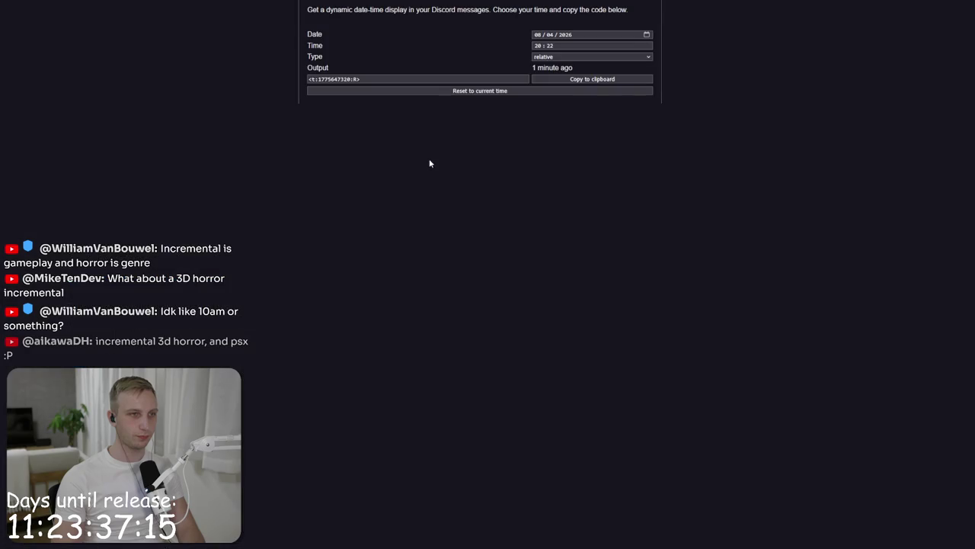
left_click(419, 78)
left_click(538, 46)
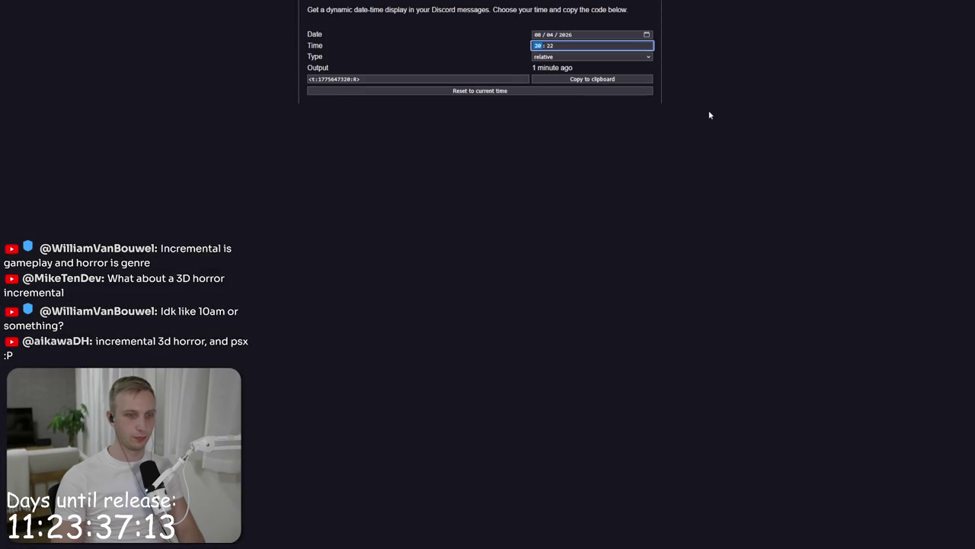
type("1700")
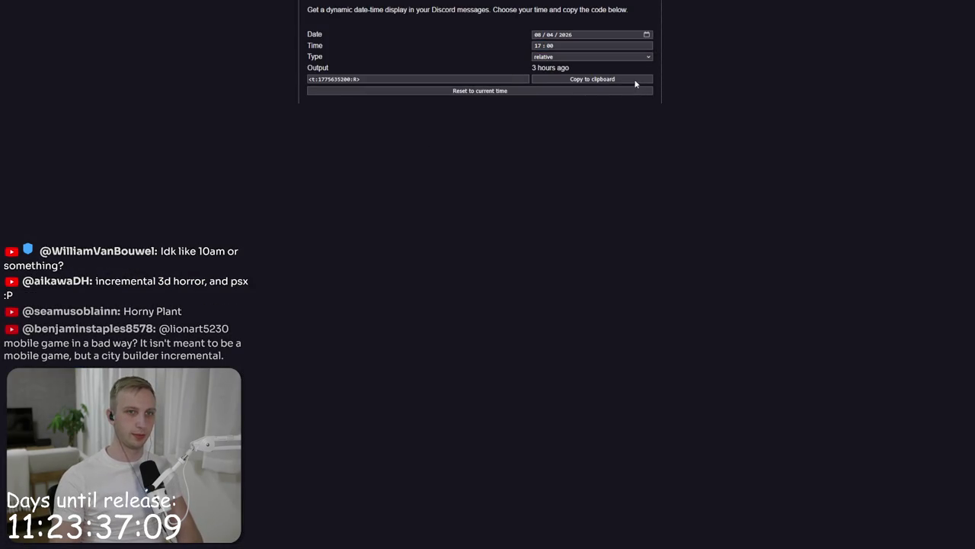
left_click(636, 79)
left_click(539, 290)
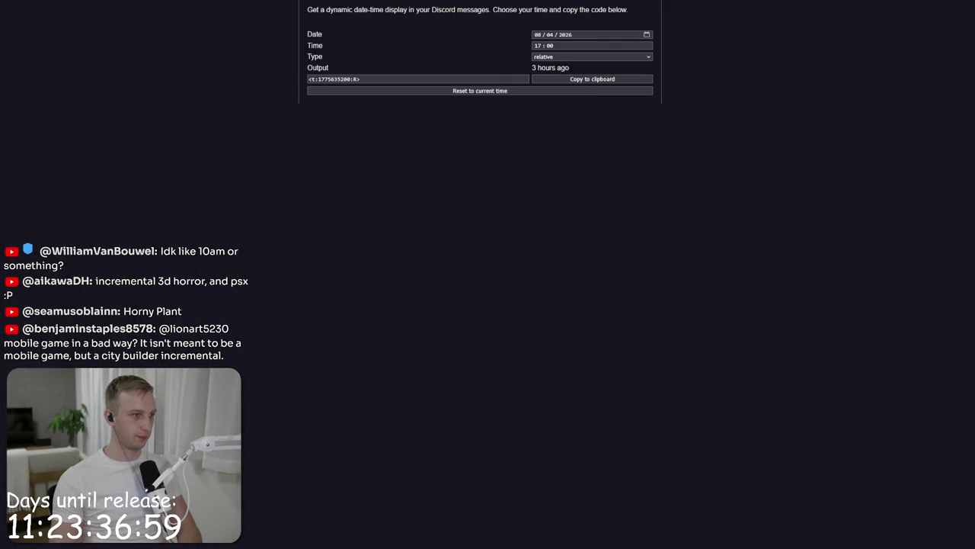
Step: Switch to long date with short time format, set day 9, copy the code, and return to YouTube
left_click(575, 58)
left_click(572, 90)
left_click(560, 57)
left_click(572, 112)
left_click(538, 35)
type("9")
left_click(556, 79)
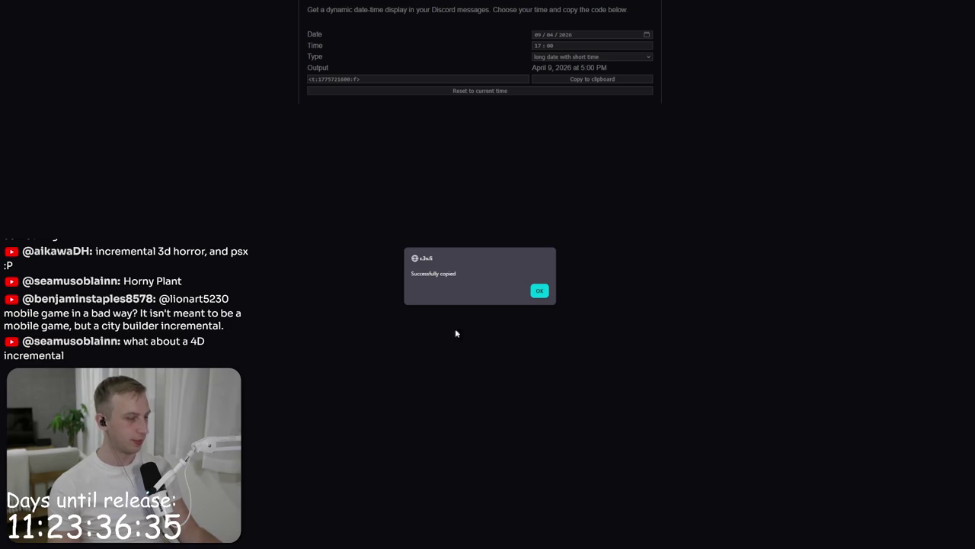
left_click(539, 290)
key("alt+Tab")
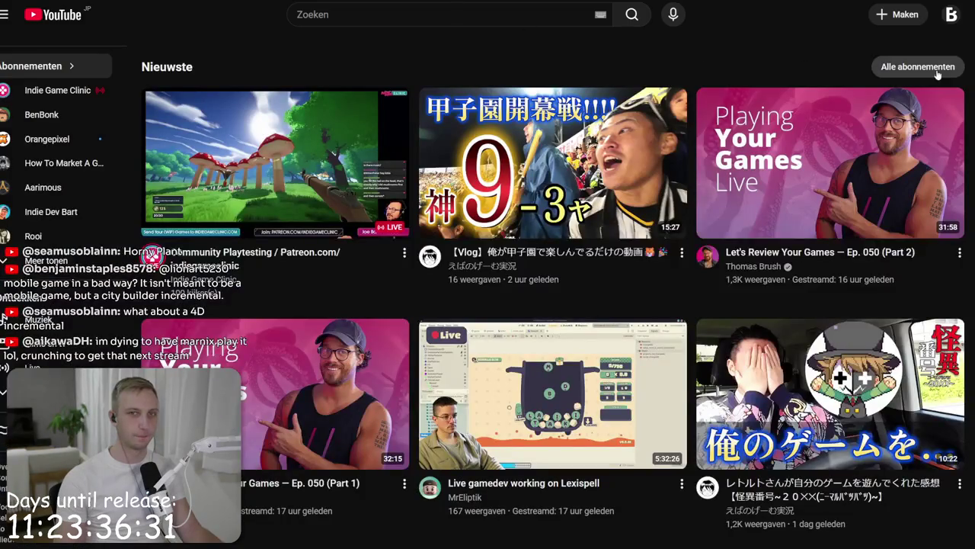
Step: Open YouTube Studio's live streaming setup, then open the 980 2TB (D:) drive in File Explorer
left_click(899, 14)
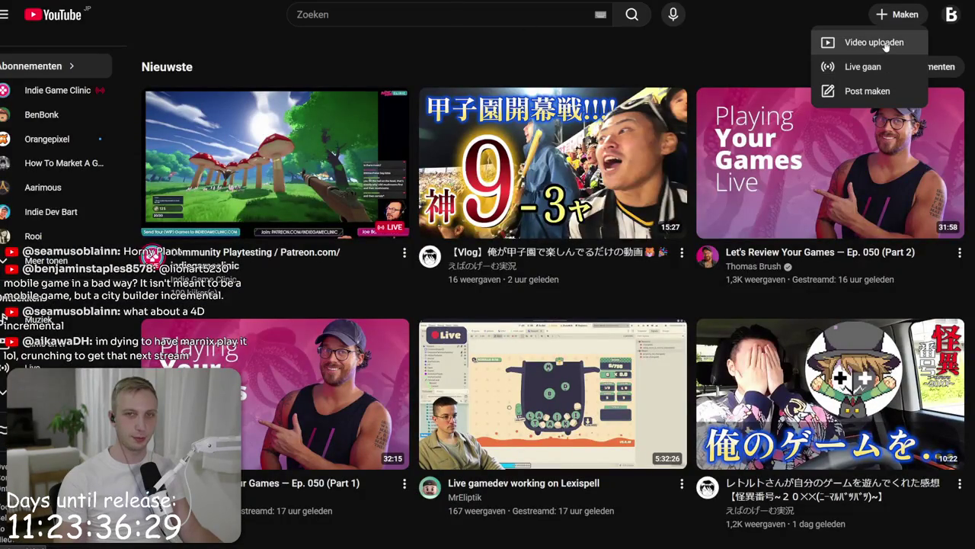
left_click(838, 66)
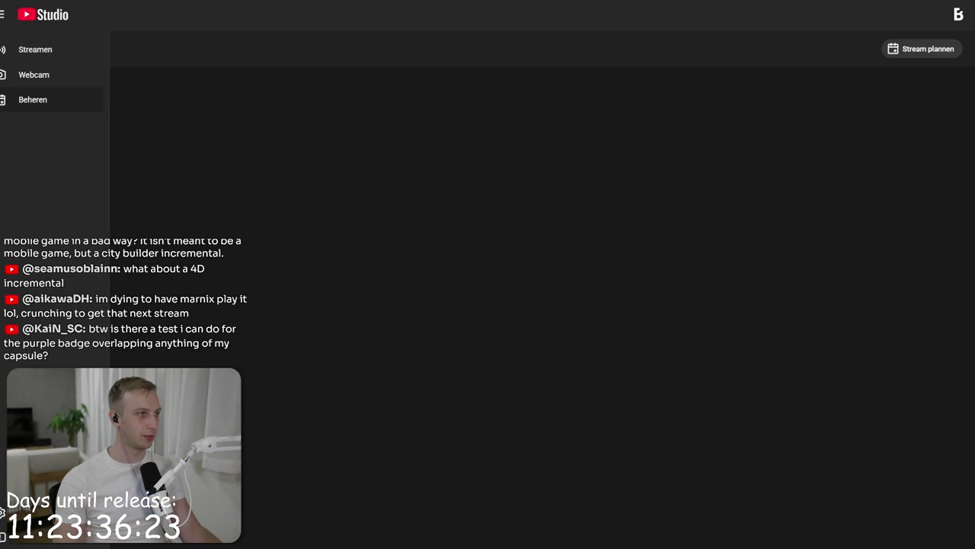
key("alt+Tab")
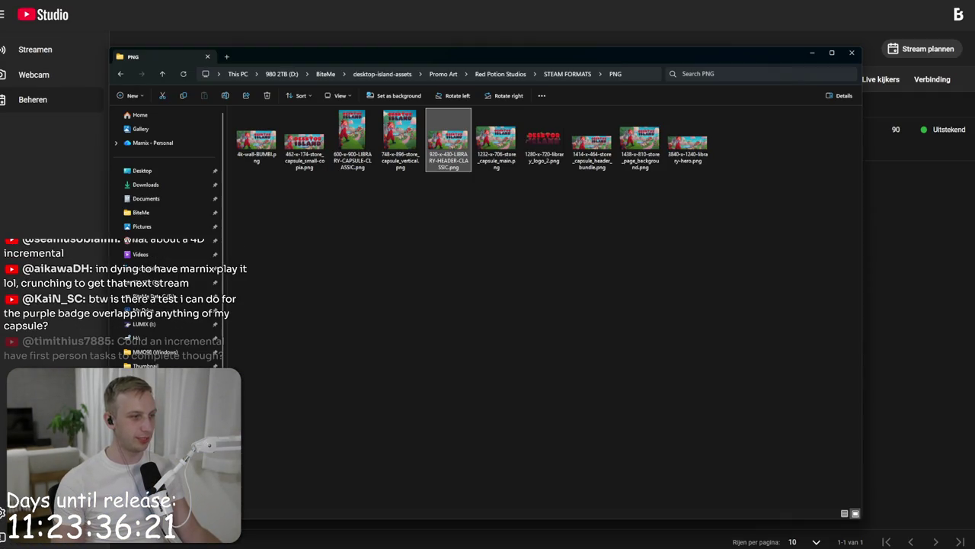
left_click(278, 75)
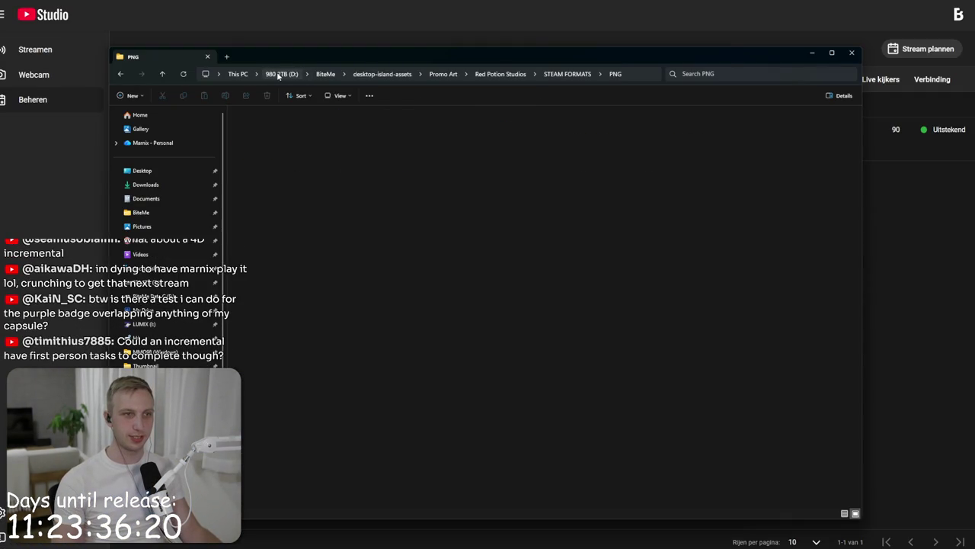
left_click(238, 74)
key("Return")
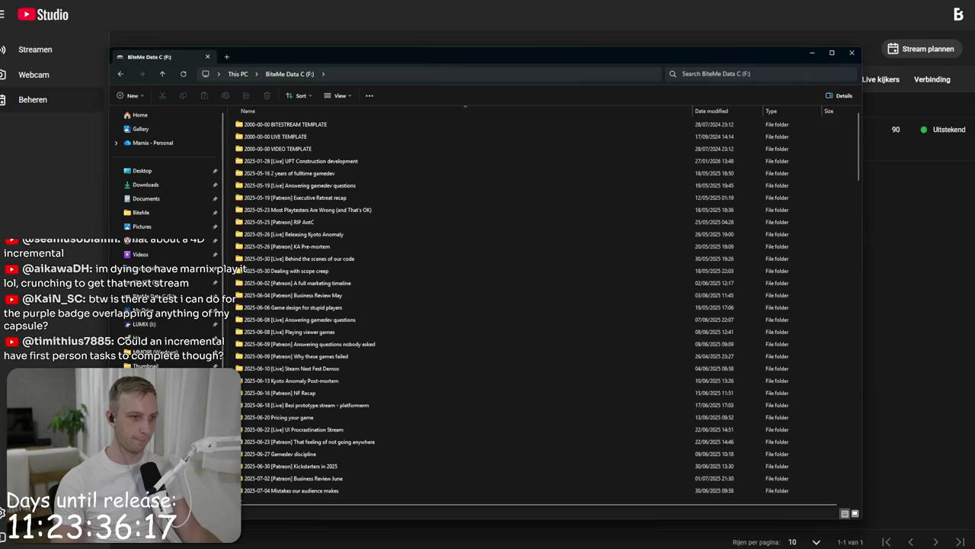
Step: Open the BiteMe > mmo98-assets folder and go back to the browser
double_click(284, 150)
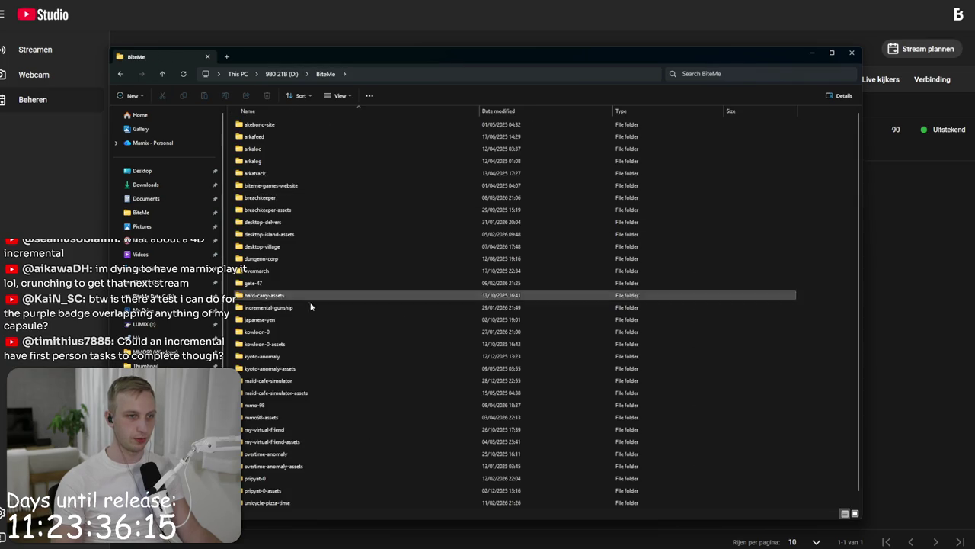
double_click(320, 405)
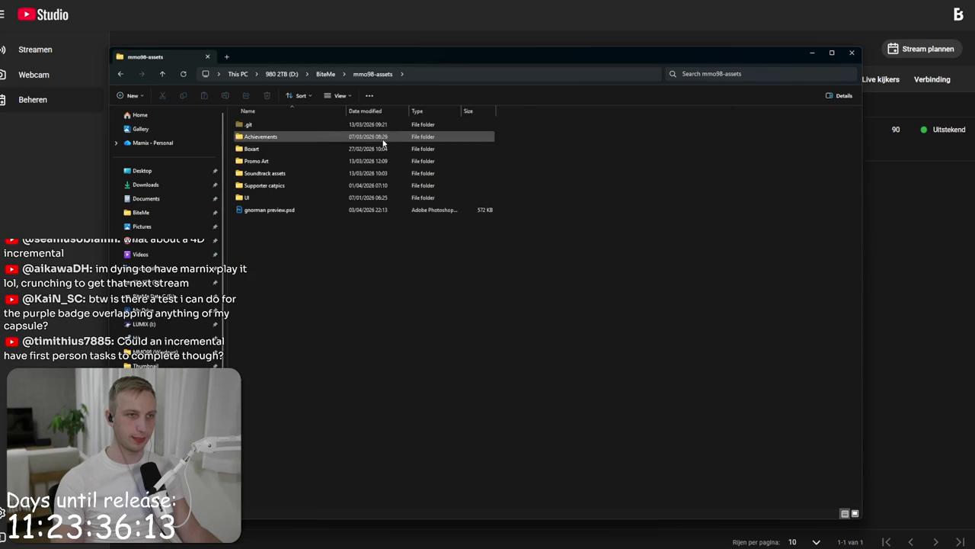
key("alt+Tab")
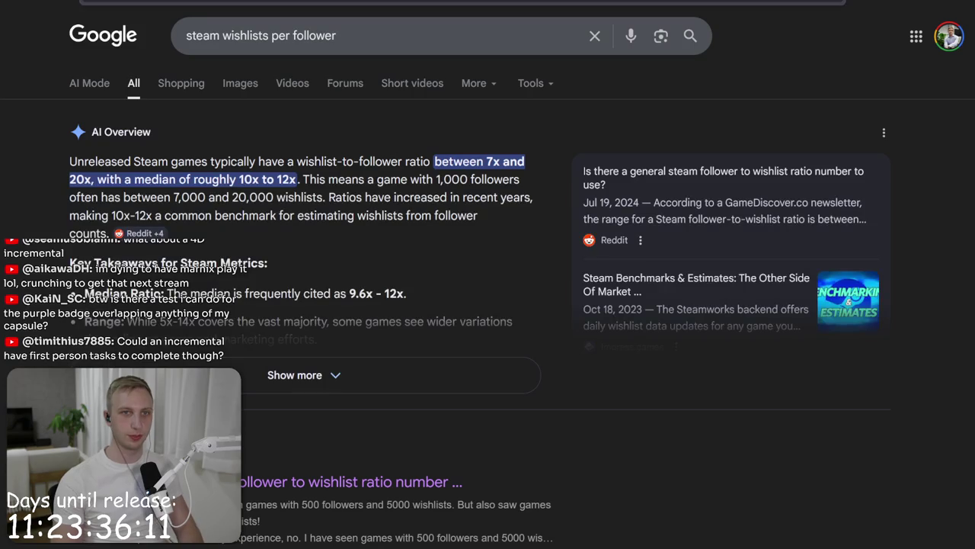
Step: Google 'steam capsule guidelines' and open the Steamworks Store Graphical Assets documentation
key("ctrl+l")
type("steam capsule art")
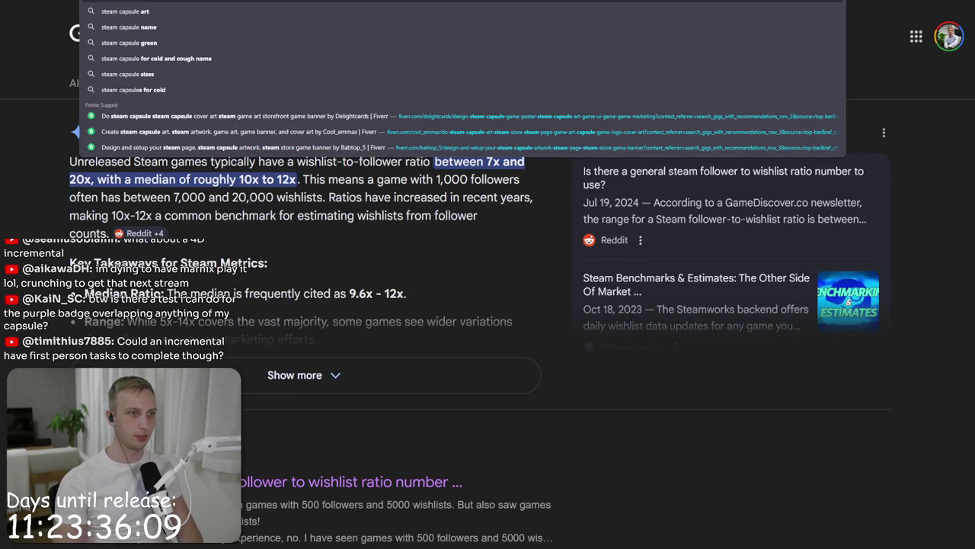
key("BackSpace")
key("BackSpace")
key("BackSpace")
type("guidelinnes")
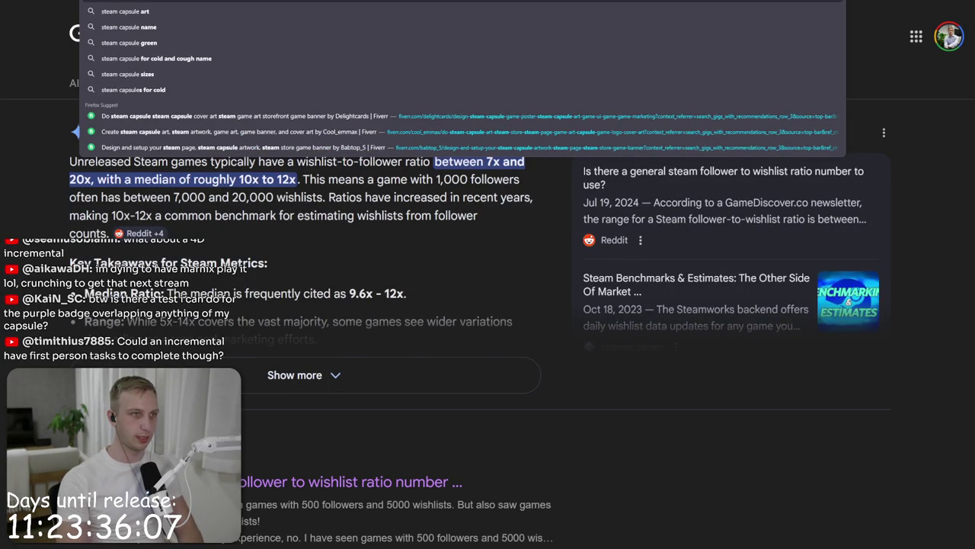
key("Return")
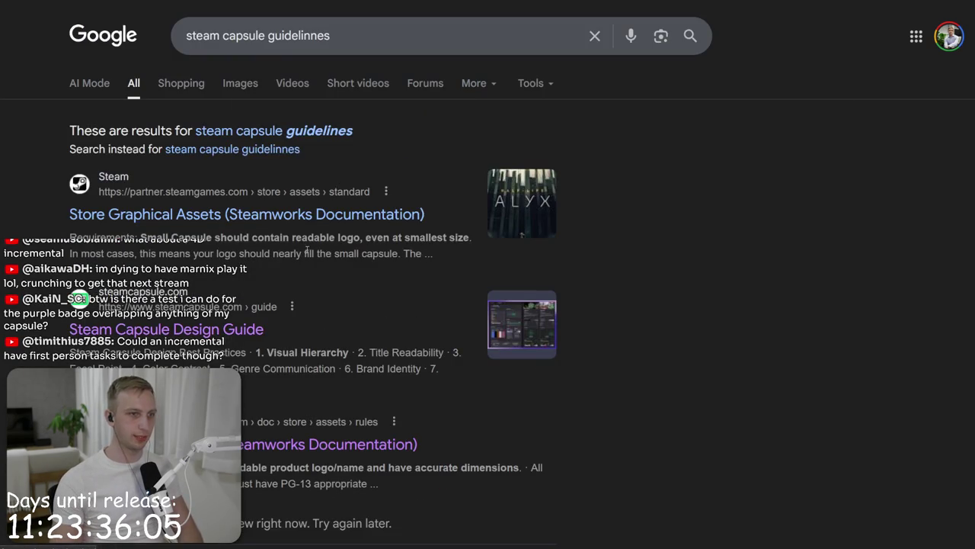
left_click(251, 217)
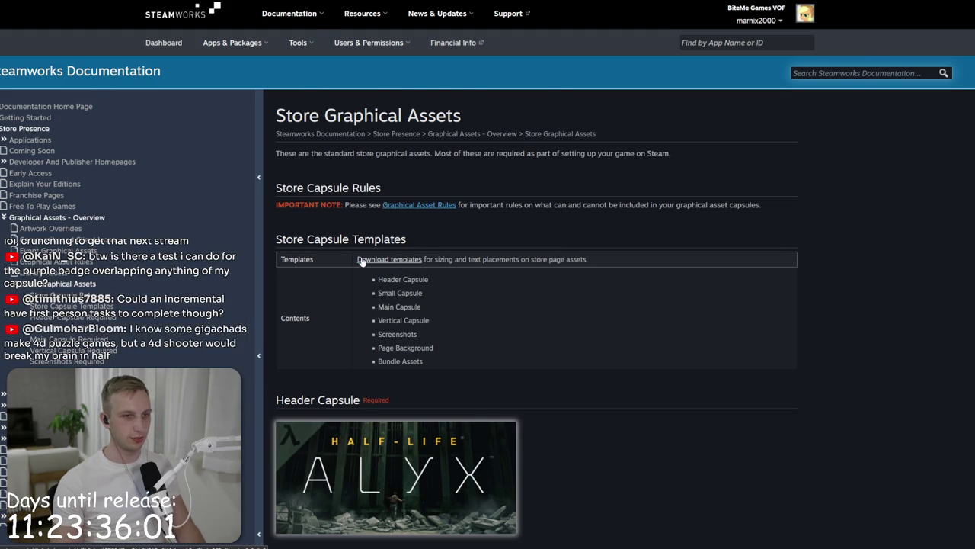
Step: Return to the mmo98-assets folder and open its Promo Art folder
key("alt+Tab")
left_click(266, 164)
double_click(266, 164)
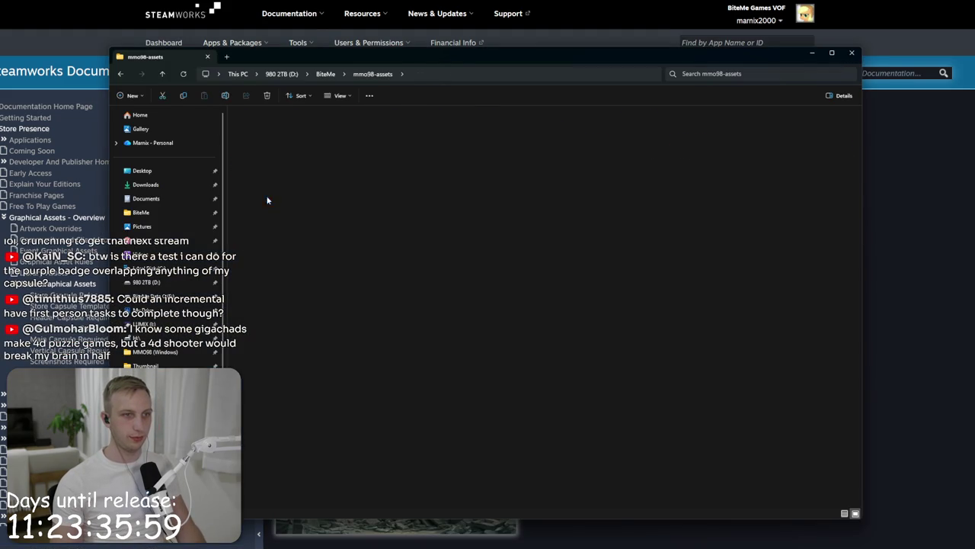
Step: Open store_capsule_small.psd from Steam > store page assets in Photoshop, then go back to Steam
double_click(484, 141)
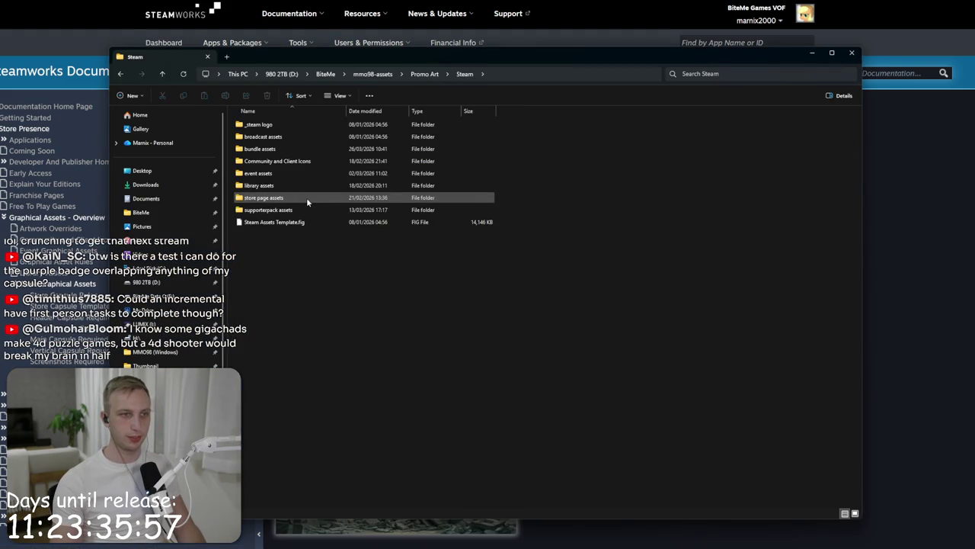
double_click(309, 198)
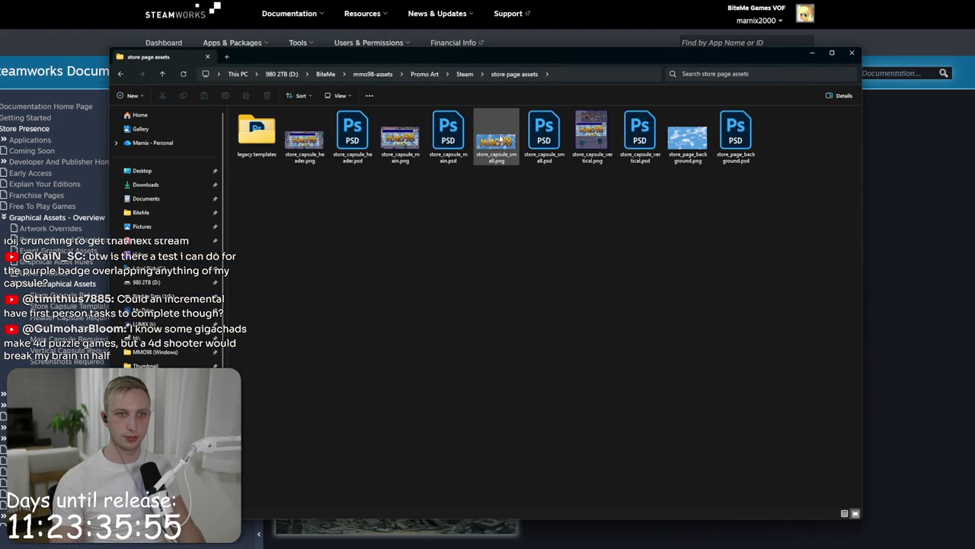
left_click(544, 135)
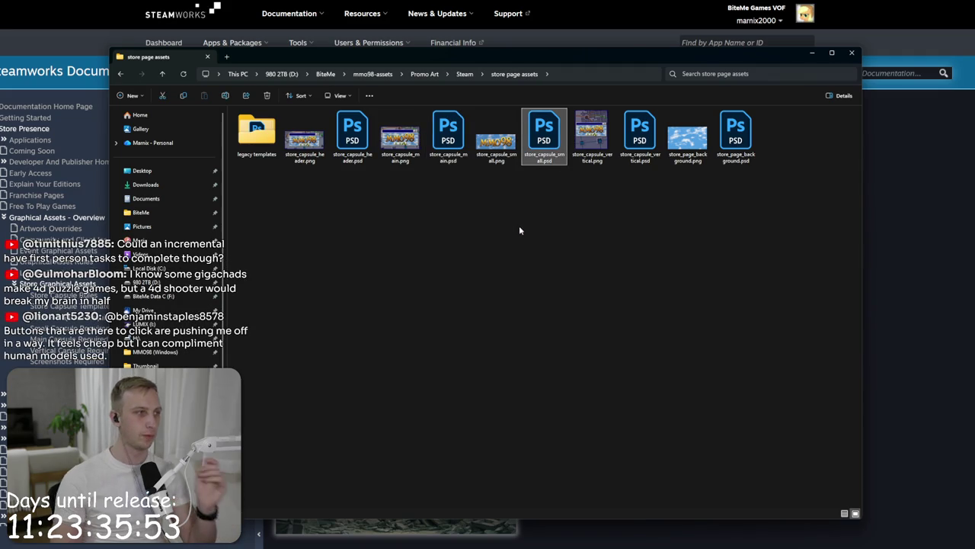
key("Return")
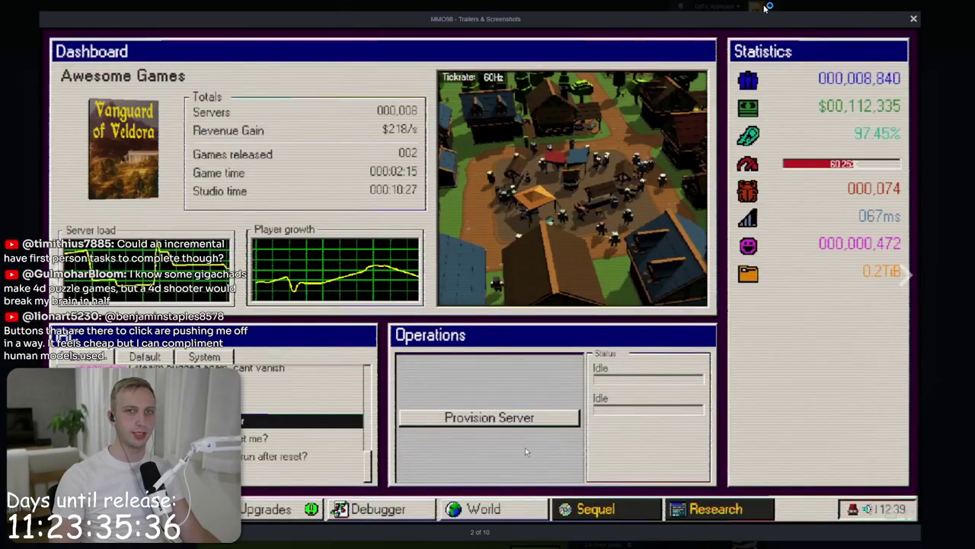
key("Escape")
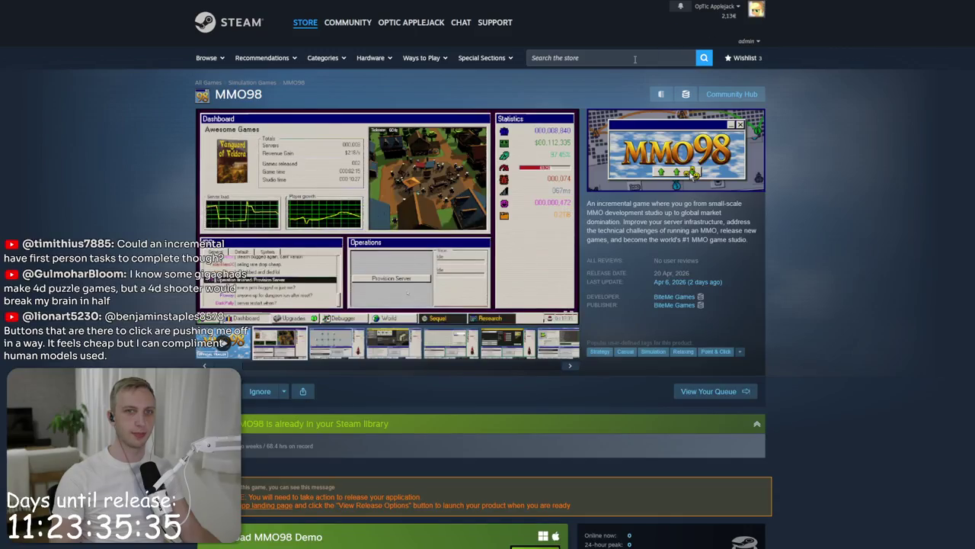
Step: Search the store for 'berry bu' and open the Berry Bury Berry page
left_click(605, 58)
type("berry bu")
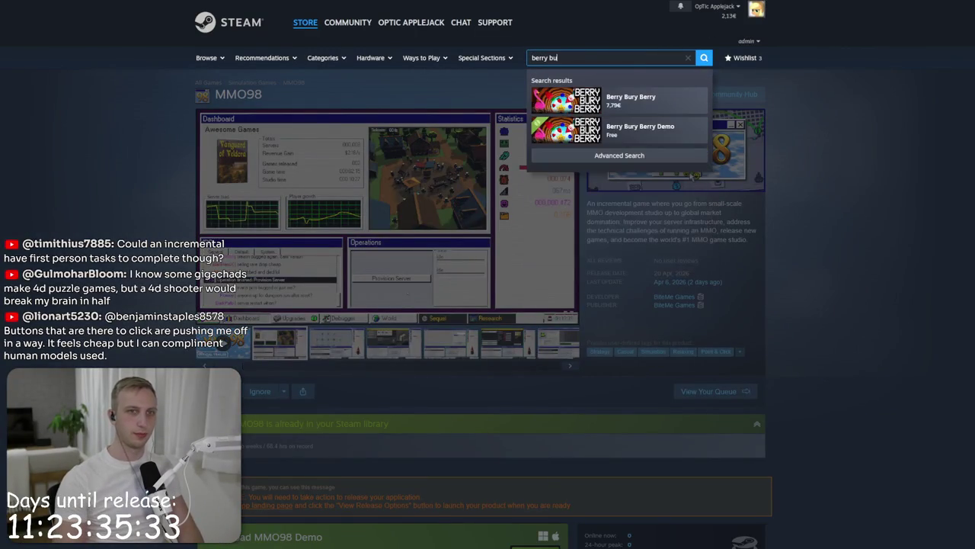
key("Down")
key("Return")
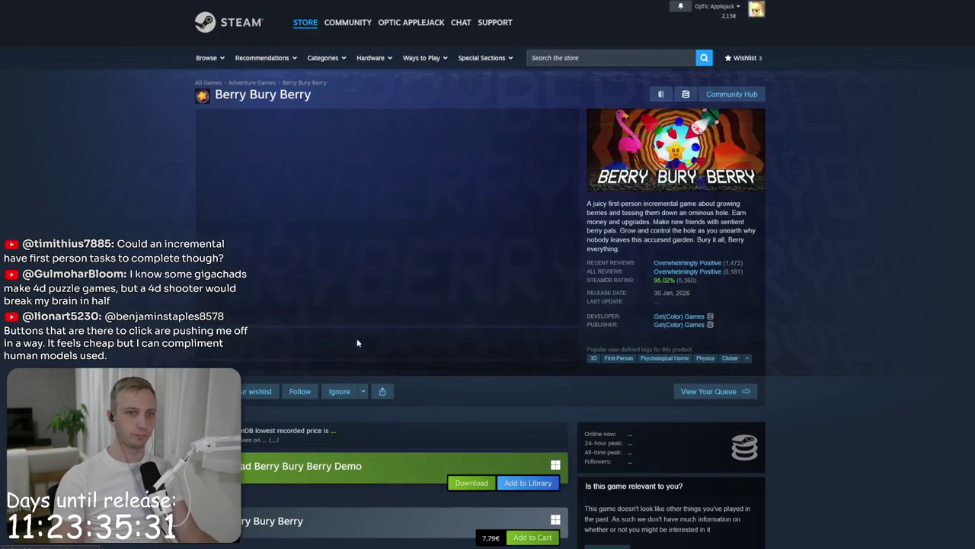
Step: View screenshots three to six, ending on the gnome garden, then return to the Photoshop capsule
left_click(336, 341)
left_click(394, 342)
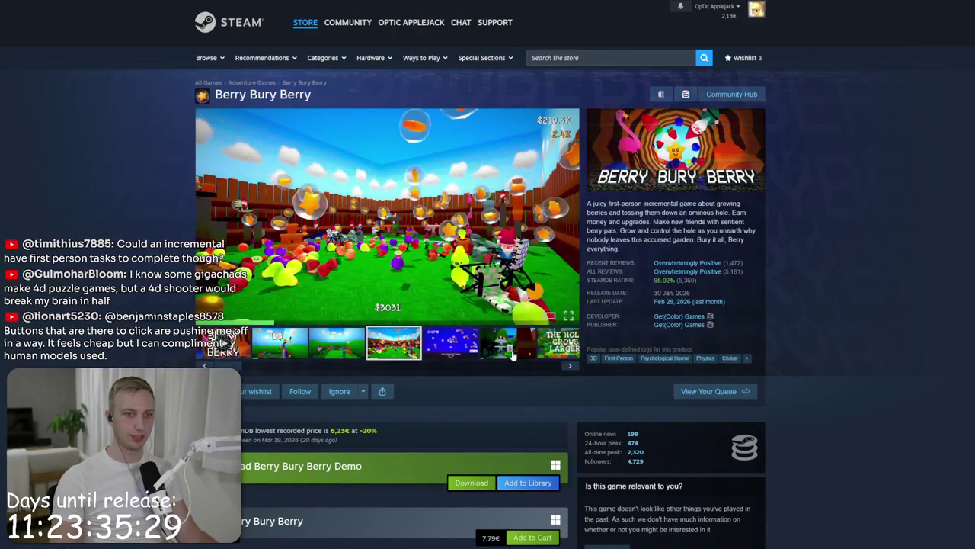
left_click(470, 346)
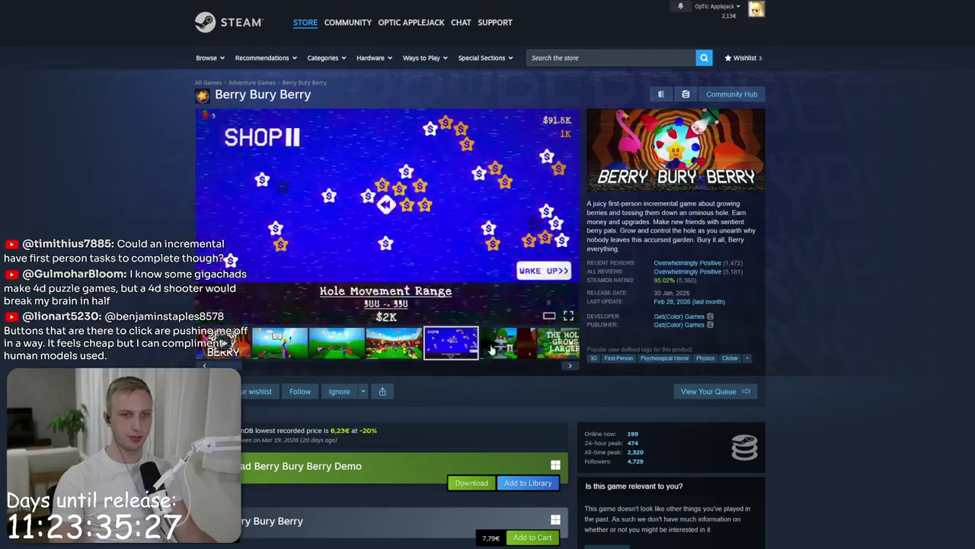
left_click(516, 353)
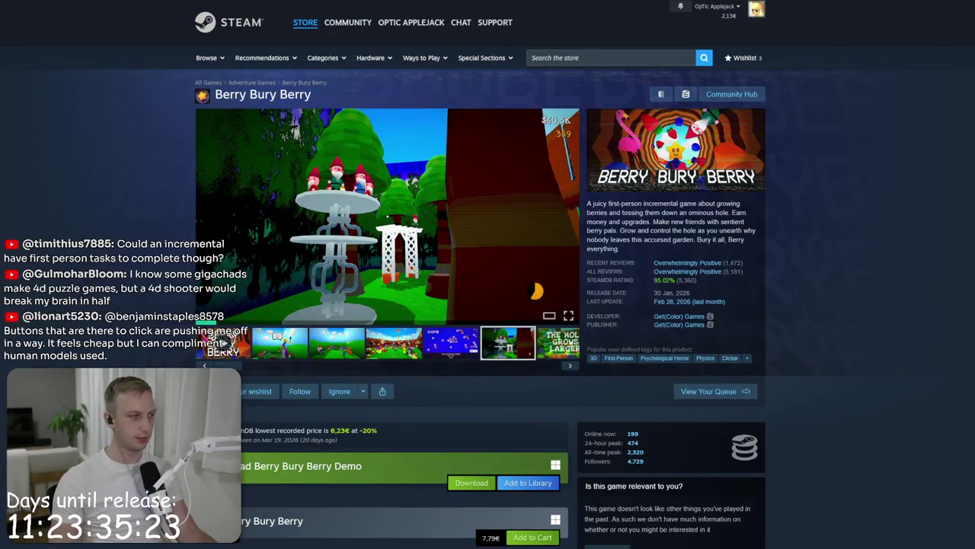
key("alt+Tab")
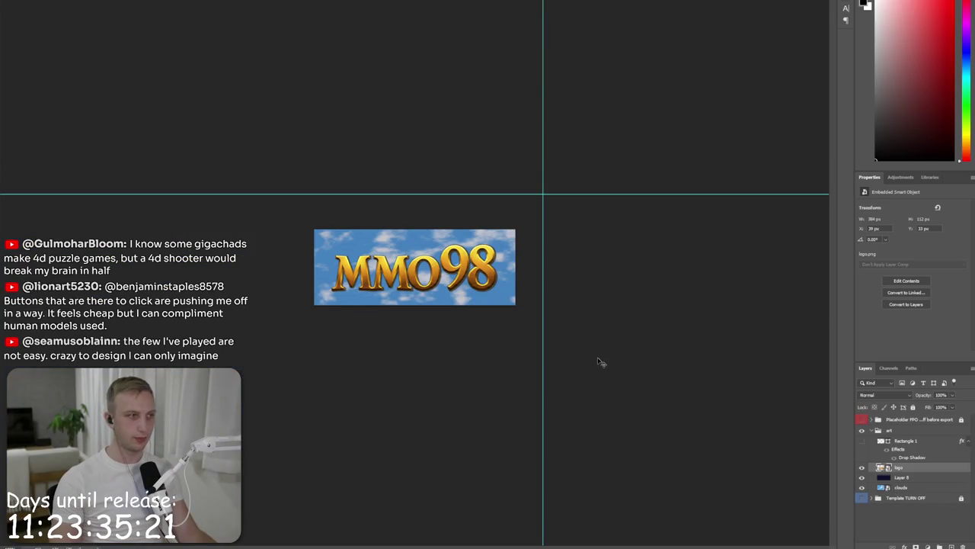
Step: Check the Small Capsule template by moving Template TURN OFF above the art and back
left_click(893, 499)
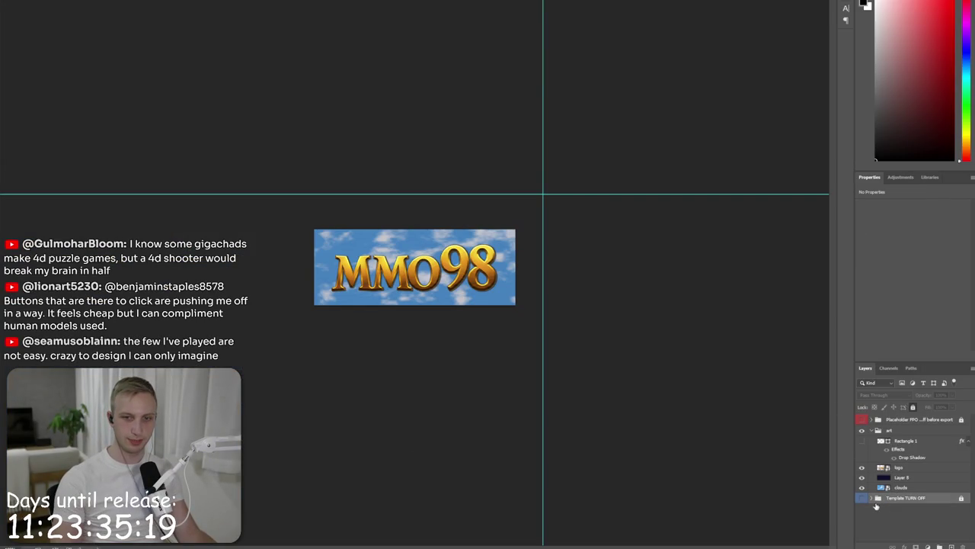
mouse_move(870, 502)
left_mouse_down()
mouse_move(885, 431)
mouse_move(888, 439)
left_mouse_up()
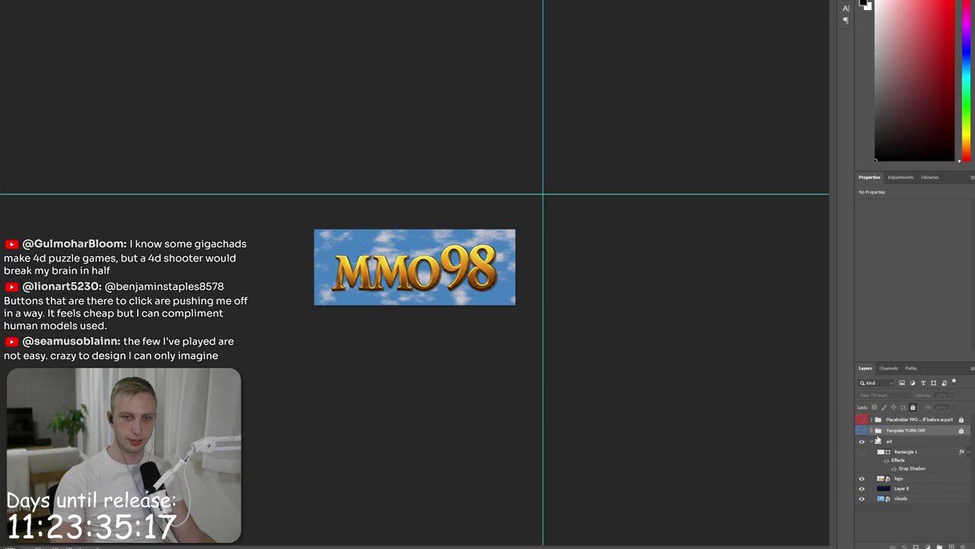
left_click(863, 431)
left_click(863, 431)
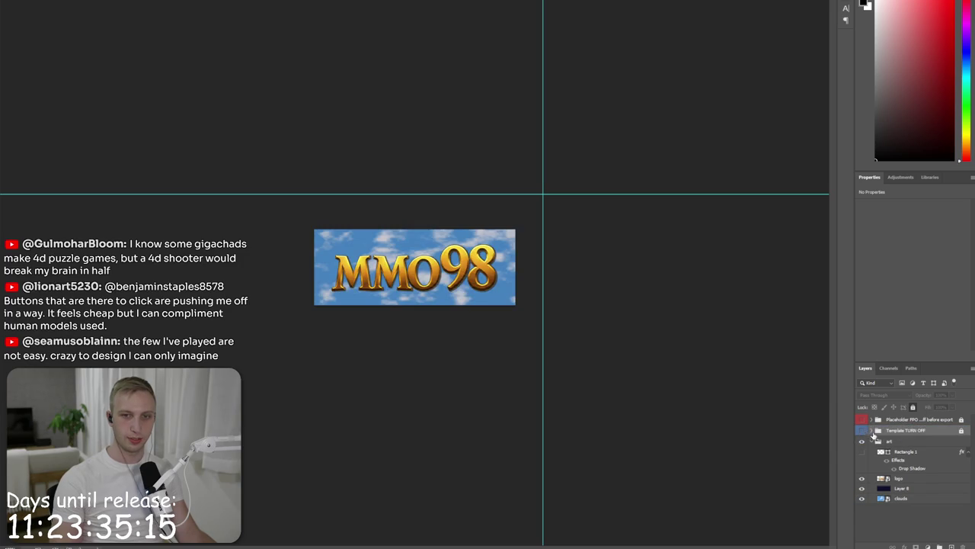
left_click_drag(879, 434, 881, 488)
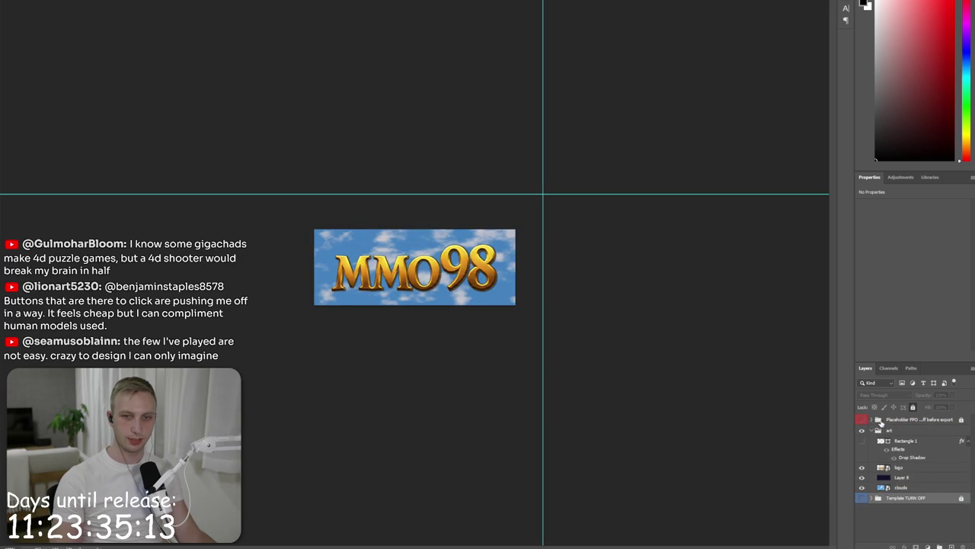
Step: Toggle the Placeholder FPO corner overlay off and back on
left_click(880, 421)
left_click(861, 420)
left_click(862, 420)
left_click(861, 419)
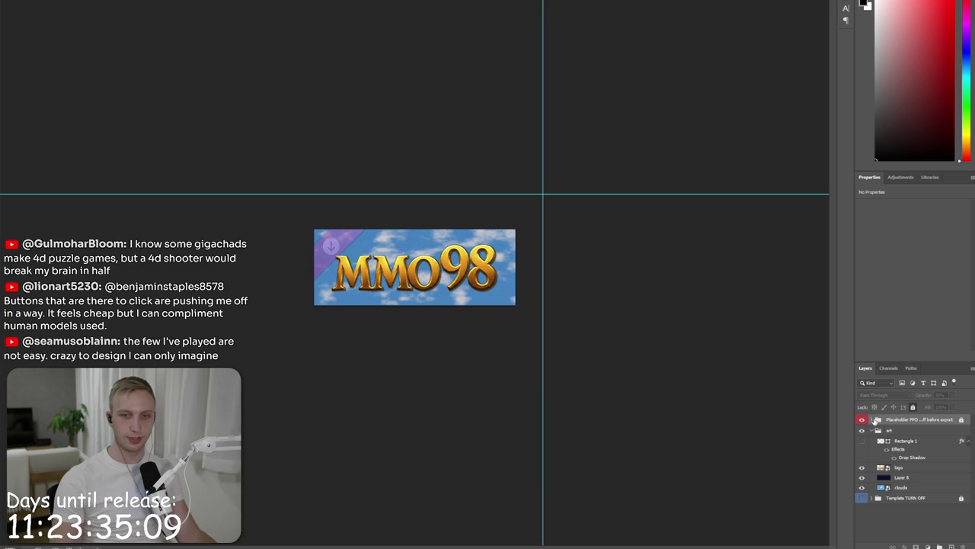
Step: Hide the capsule music and mod badges and show the green capsule_sm_demo ribbon
left_click(871, 422)
left_click(910, 440)
left_click(861, 429)
left_click(863, 457)
left_click(864, 450)
left_click(862, 439)
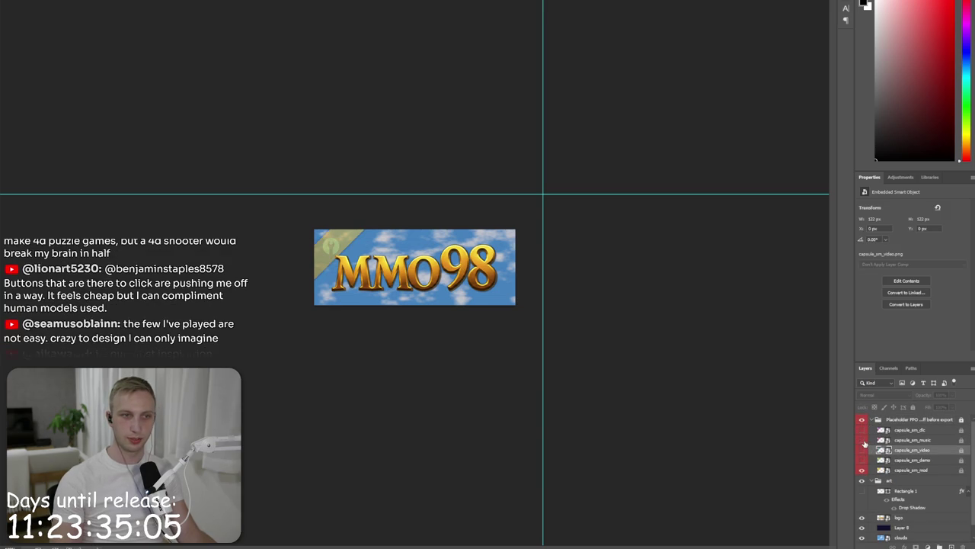
left_click(861, 470)
left_click(861, 460)
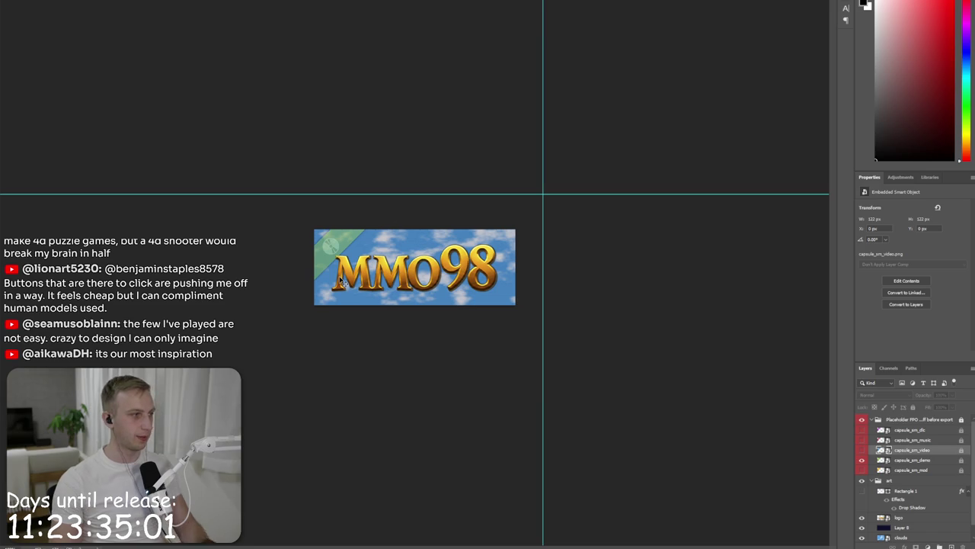
Step: Check spacing around the MMO98 logo and reposition it, nudging 5 px left
key("ctrl")
key("ctrl+plus")
key("ctrl+plus")
key("ctrl+plus")
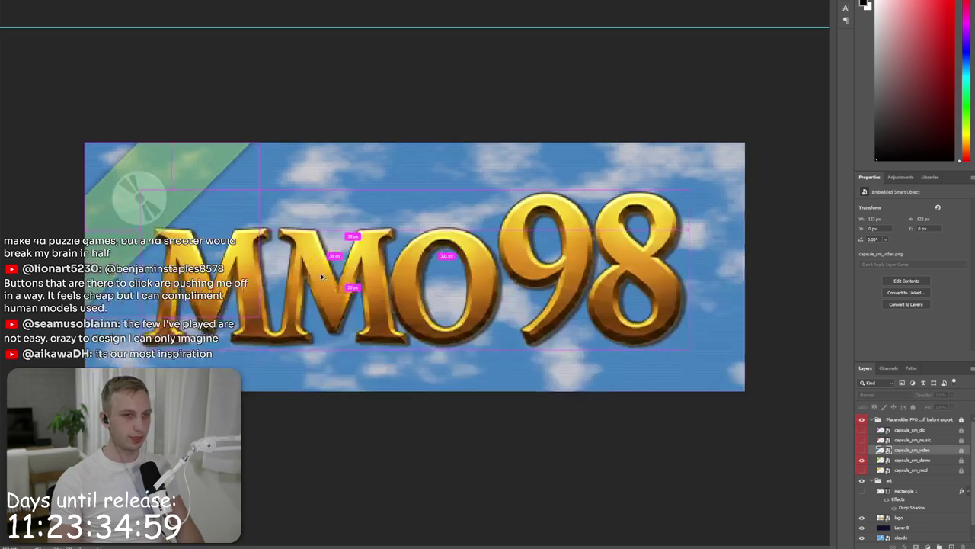
left_click(309, 131)
key("ctrl+minus")
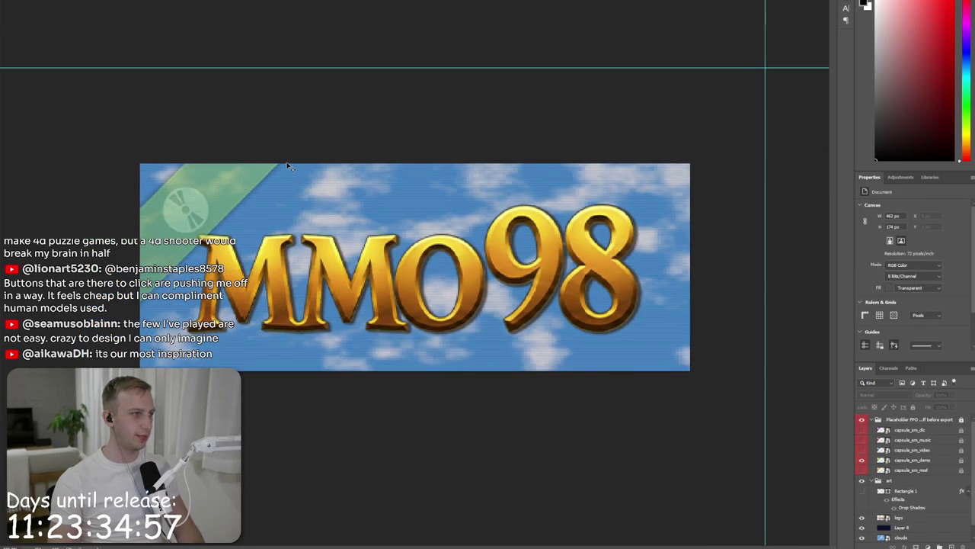
left_click(222, 249)
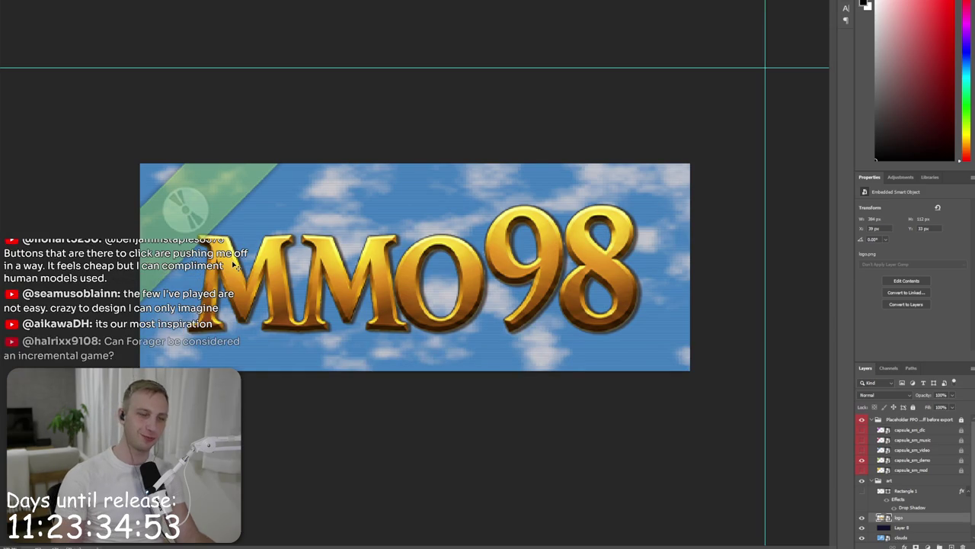
left_click_drag(236, 264, 268, 268)
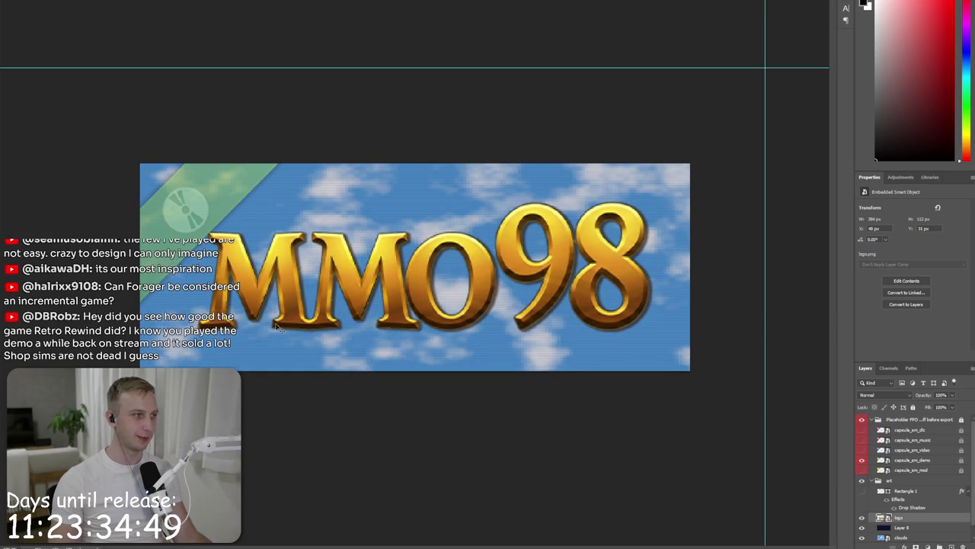
key("Left")
key("Left")
key("Left")
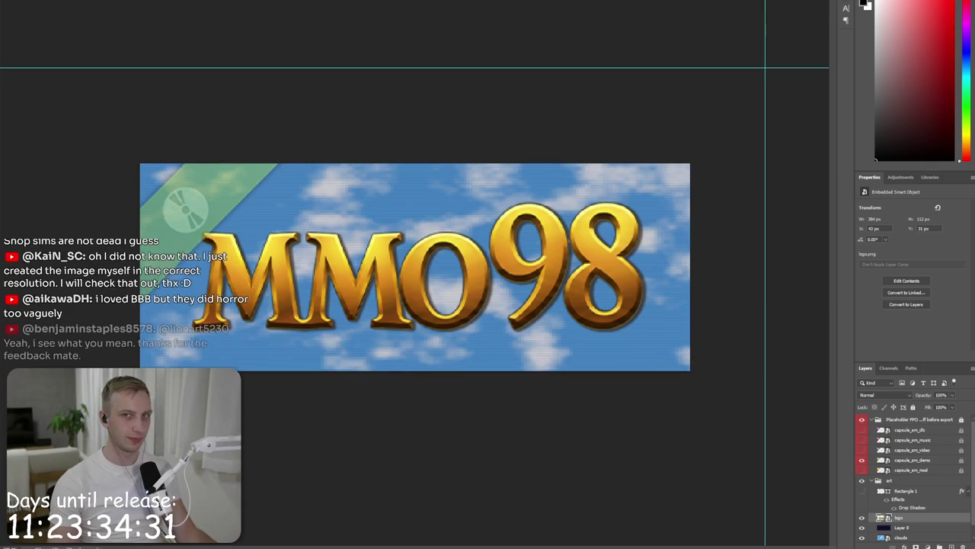
Step: Quit Photoshop without saving and go to the YouTube Studio livestream list
key("ctrl+q")
left_click(477, 172)
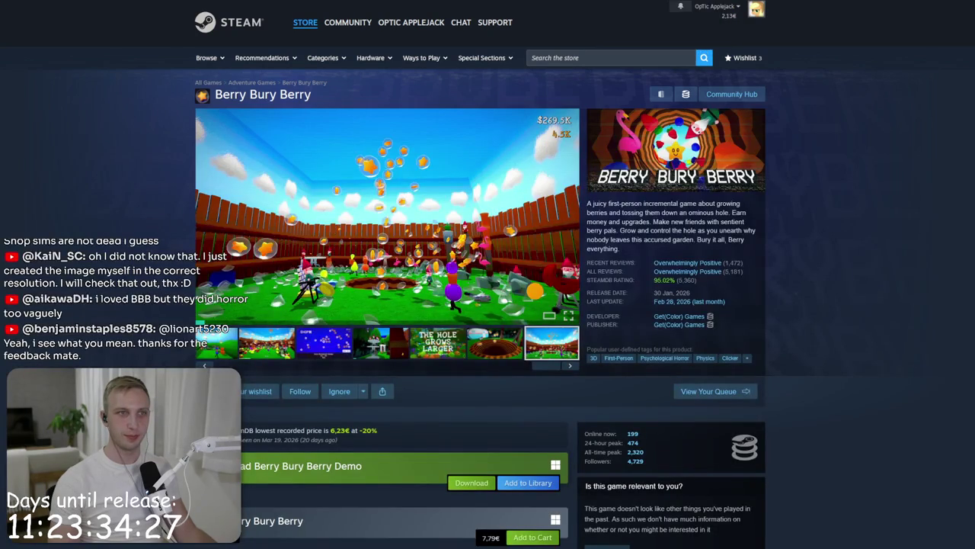
key("alt+Tab")
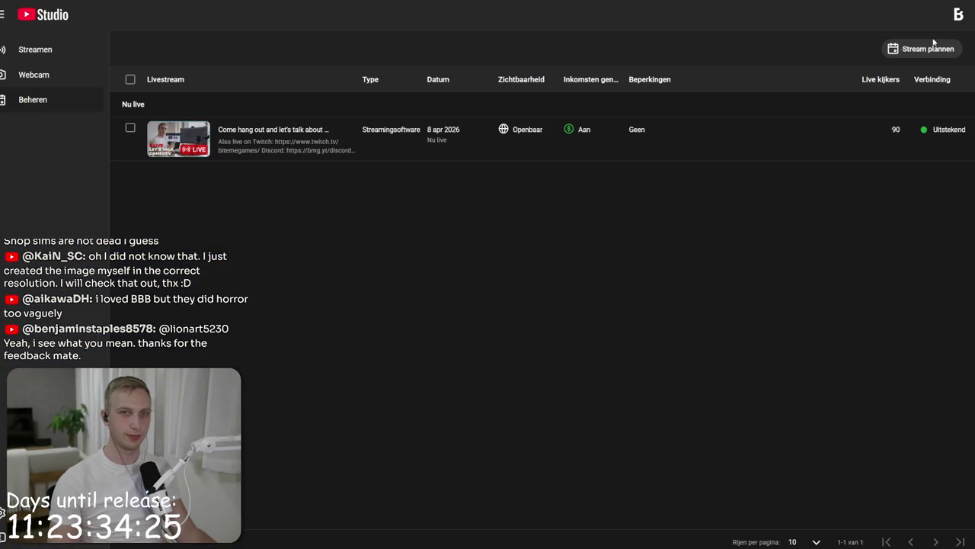
Step: Start a new scheduled stream that reuses the launch trailer stream's settings
left_click(901, 45)
left_click(542, 292)
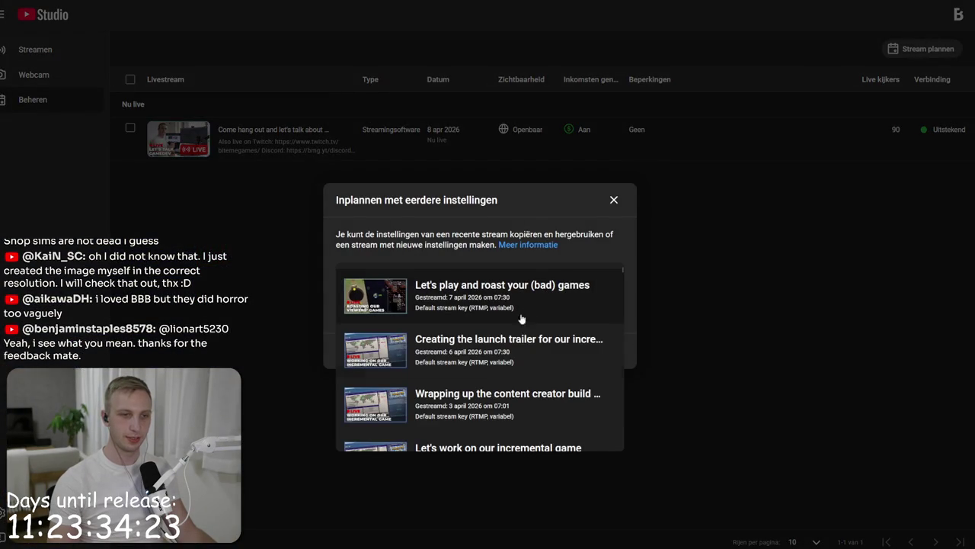
left_click(497, 363)
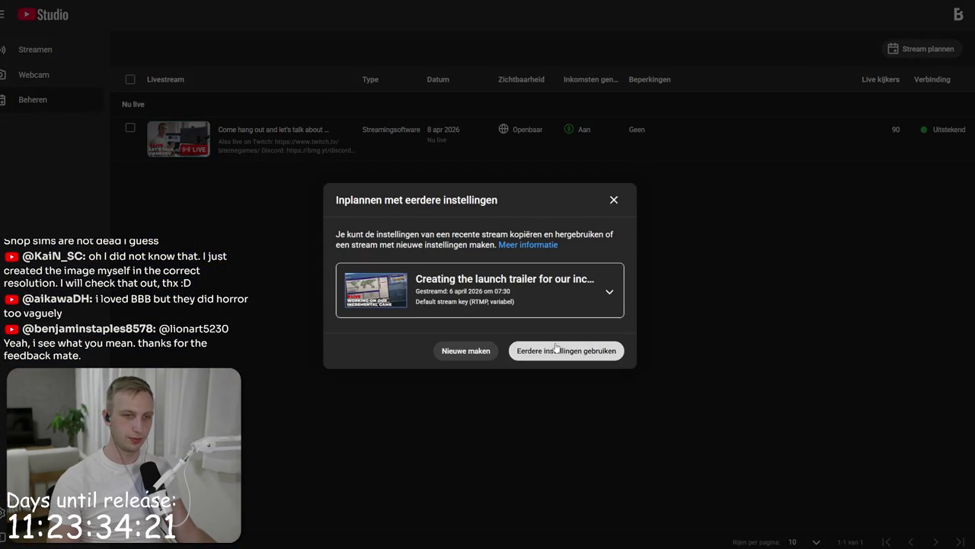
left_click(566, 350)
Step: Retitle the stream 'Playtesting our incremental game to get it ready for launch'
left_click(438, 168)
key("ctrl+a")
type("D")
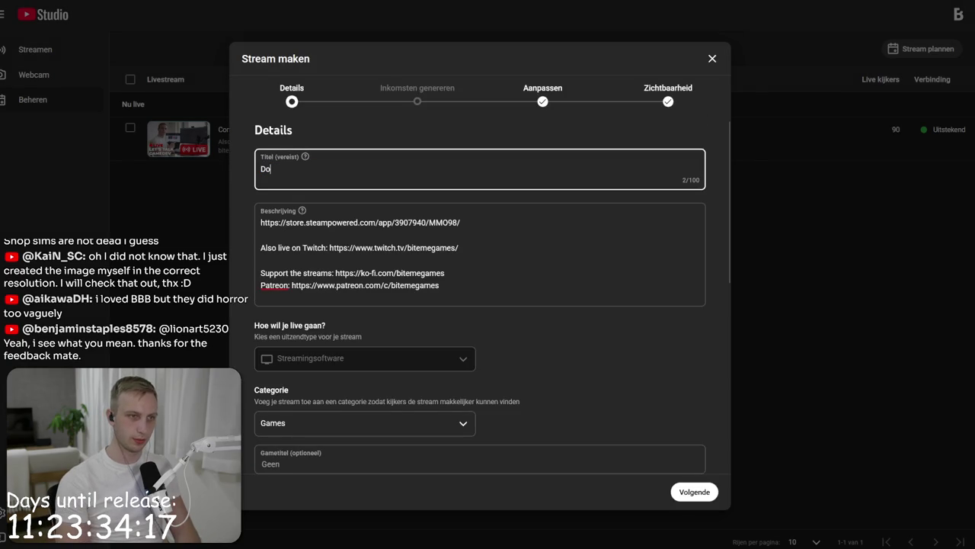
type("laytt")
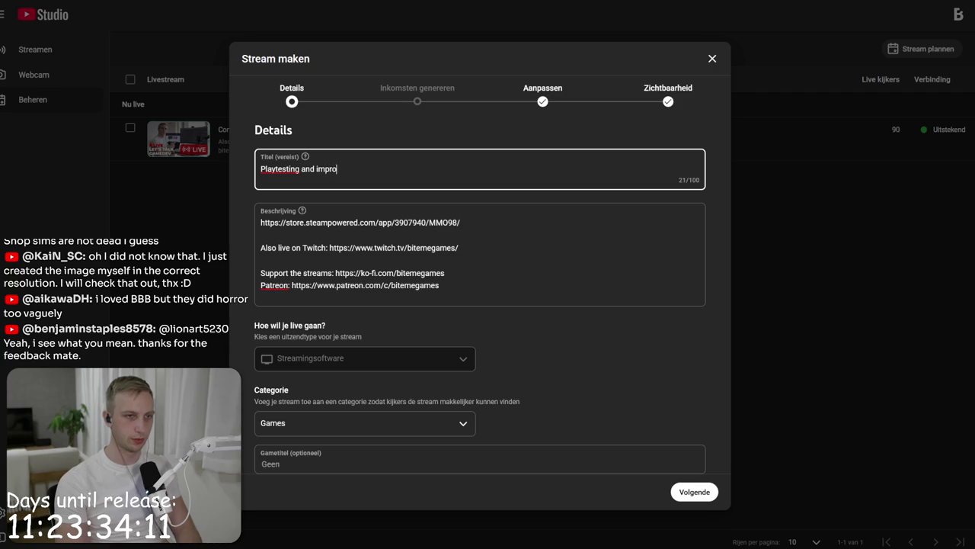
key("ctrl+BackSpace")
key("ctrl+BackSpace")
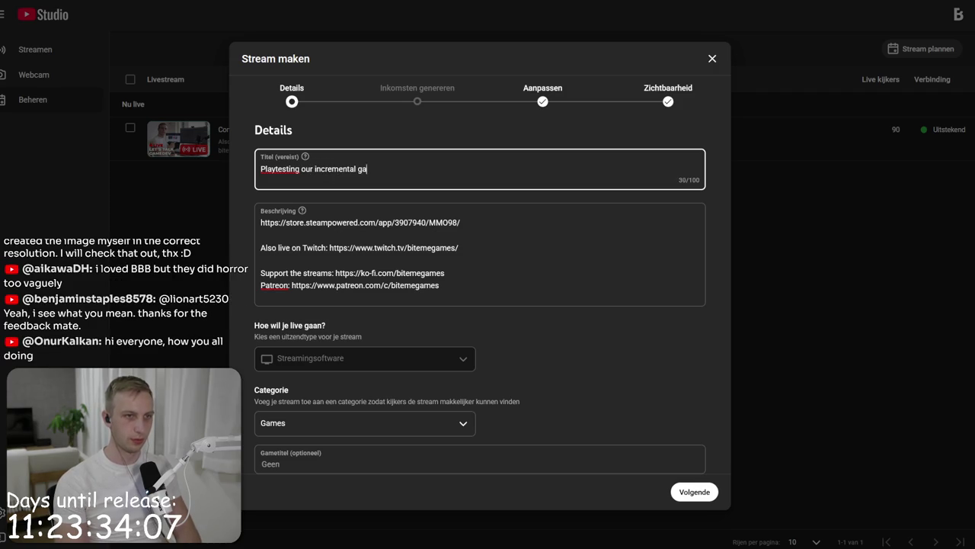
type("me to get it ready for launch.")
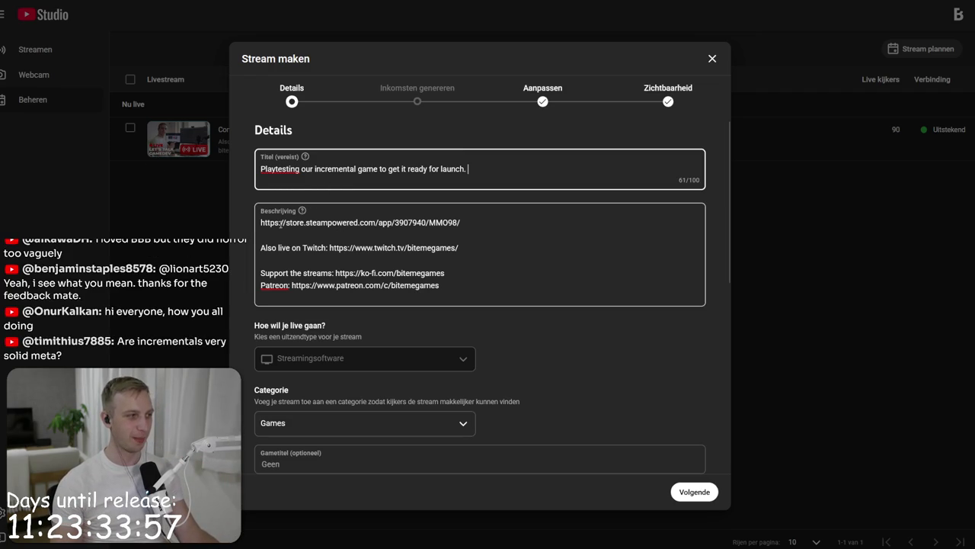
Step: Select the Twitch line in the description and continue to the monetisation step
left_click(354, 248)
left_click_drag(455, 248, 261, 248)
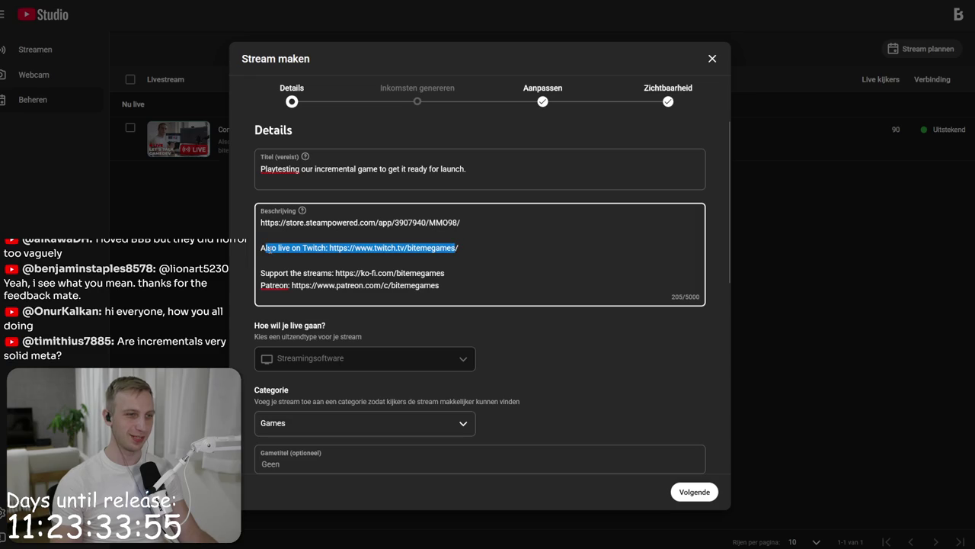
scroll(366, 266, "down", 2)
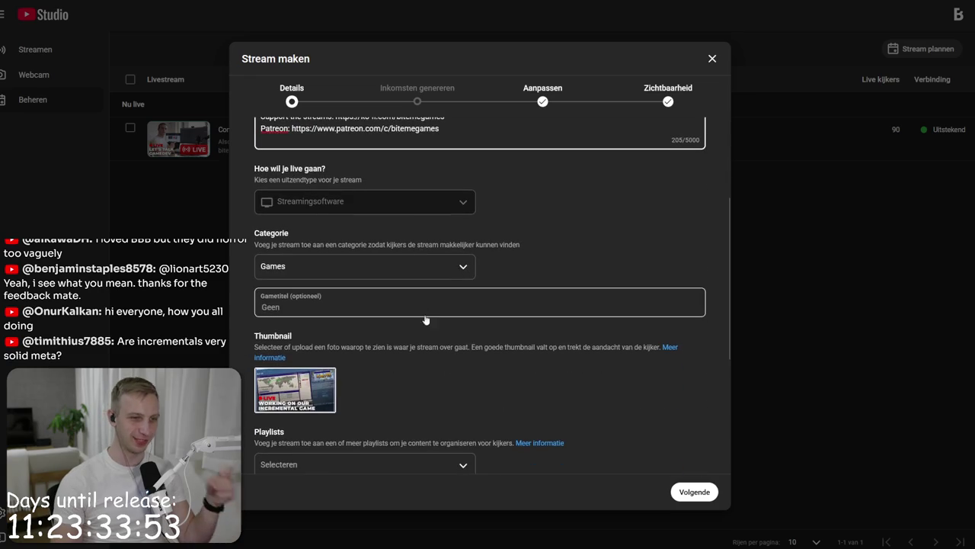
scroll(404, 314, "down", 2)
scroll(427, 358, "down", 2)
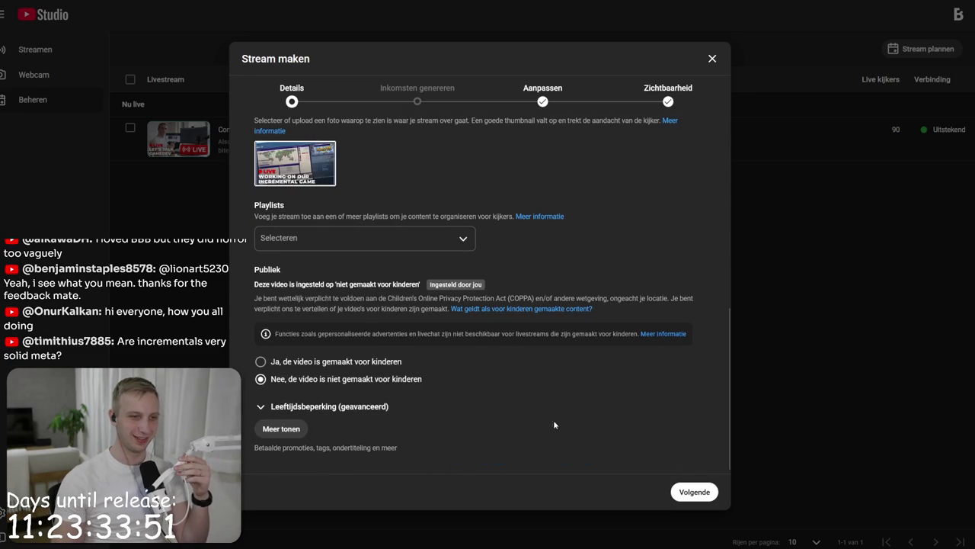
left_click(699, 491)
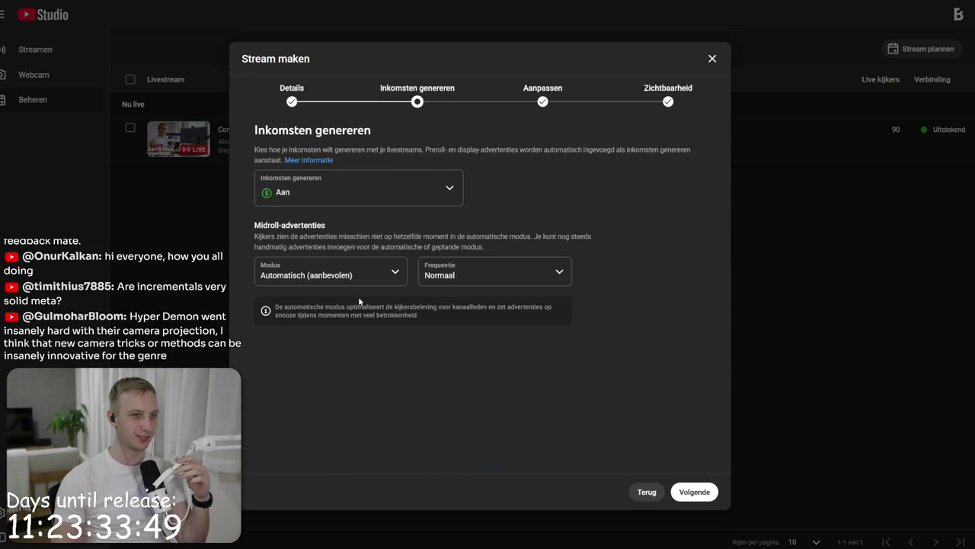
Step: Move past customisation to the visibility and scheduling step
left_click(697, 490)
scroll(633, 347, "down", 3)
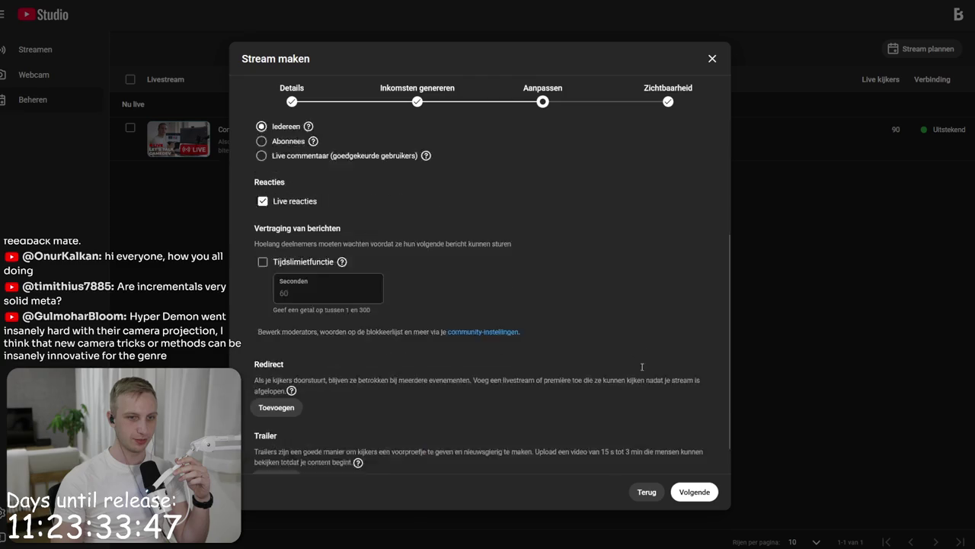
left_click(694, 491)
Step: Schedule the stream for 9 apr 2026 at 17:00, save it, and return to Steam
left_click(297, 318)
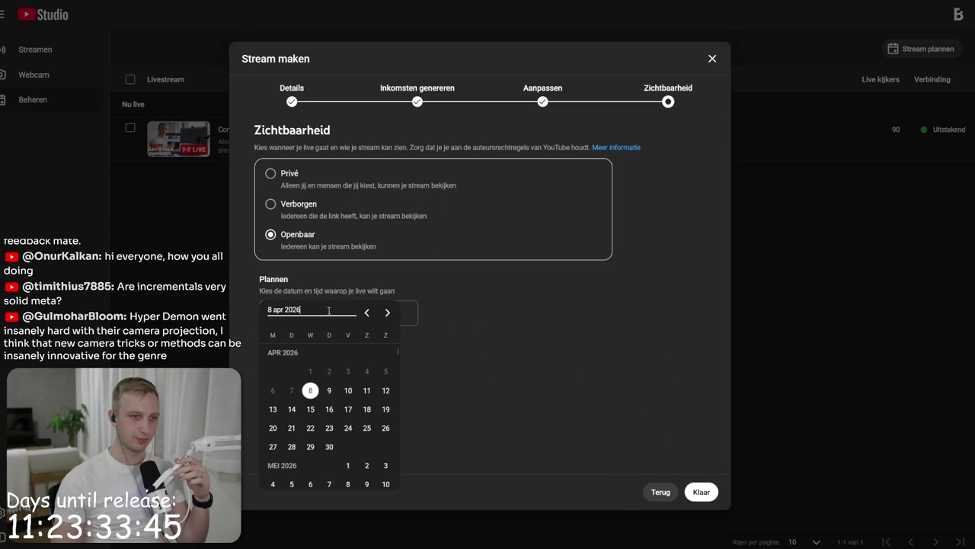
left_click(329, 390)
left_click(385, 312)
scroll(374, 387, "down", 2)
scroll(375, 383, "up", 5)
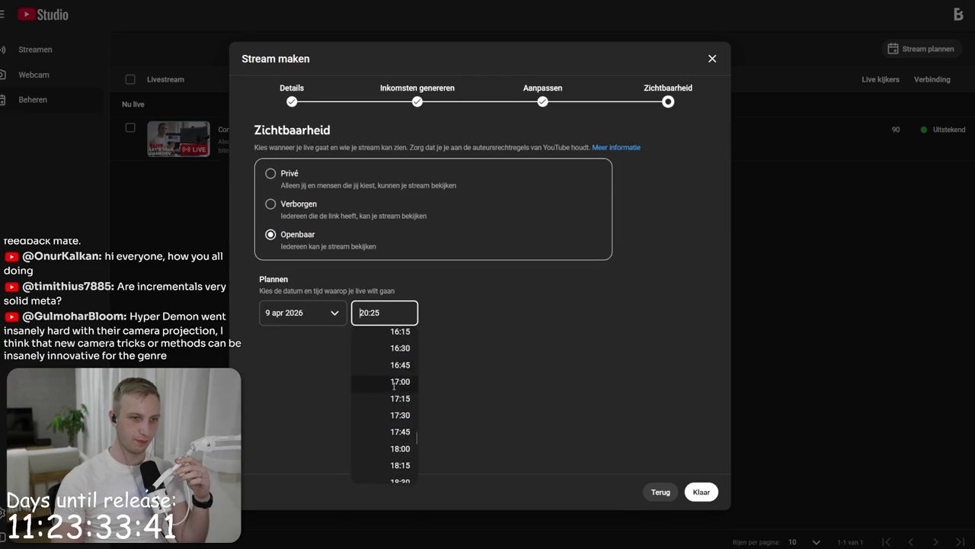
left_click(375, 383)
left_click(701, 492)
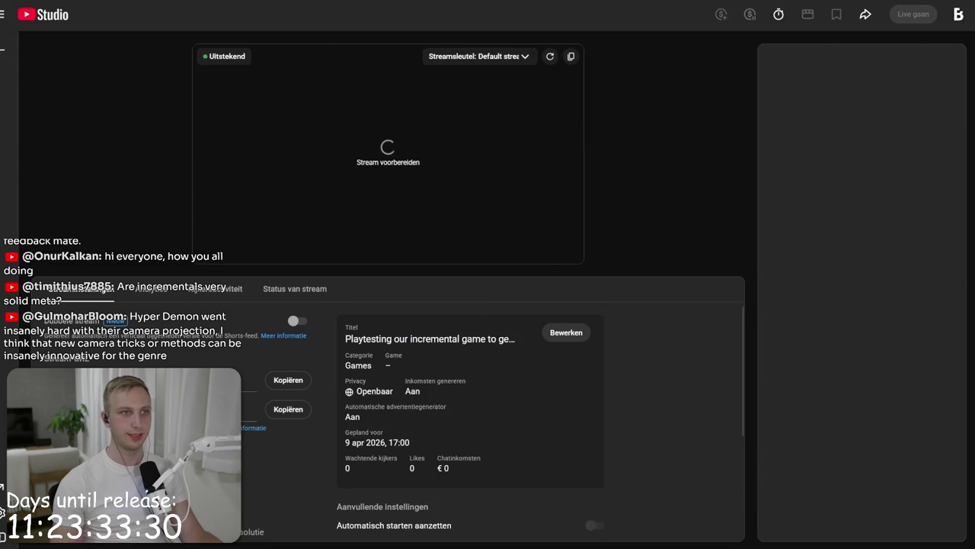
key("alt+Tab")
left_click(595, 58)
Step: Search for 'hyper demon', open its store page, and view a screenshot full screen
type("hyper demon")
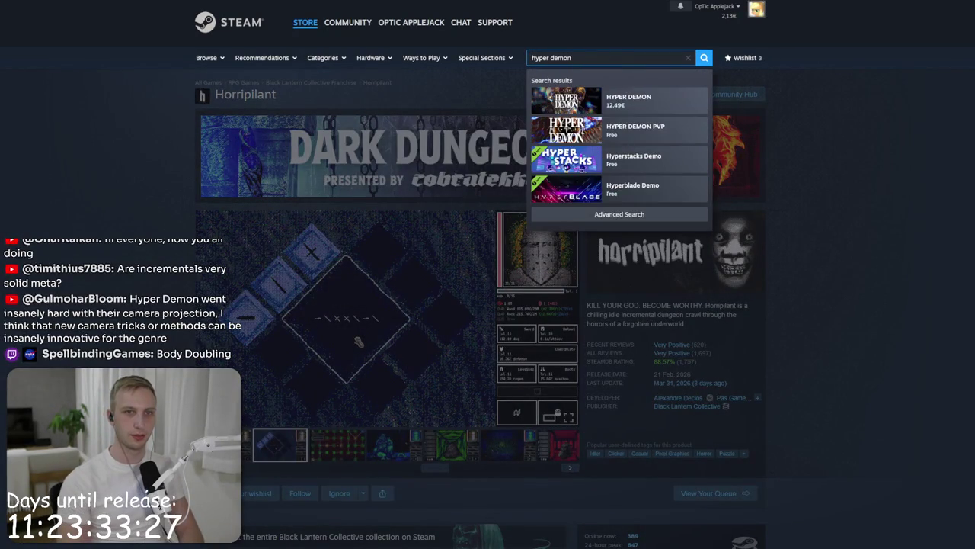
left_click(629, 97)
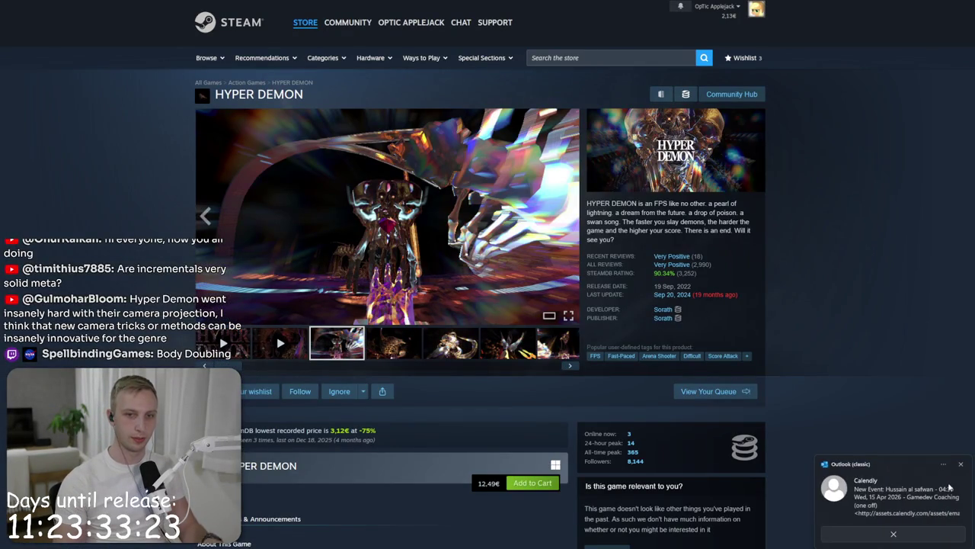
left_click(378, 352)
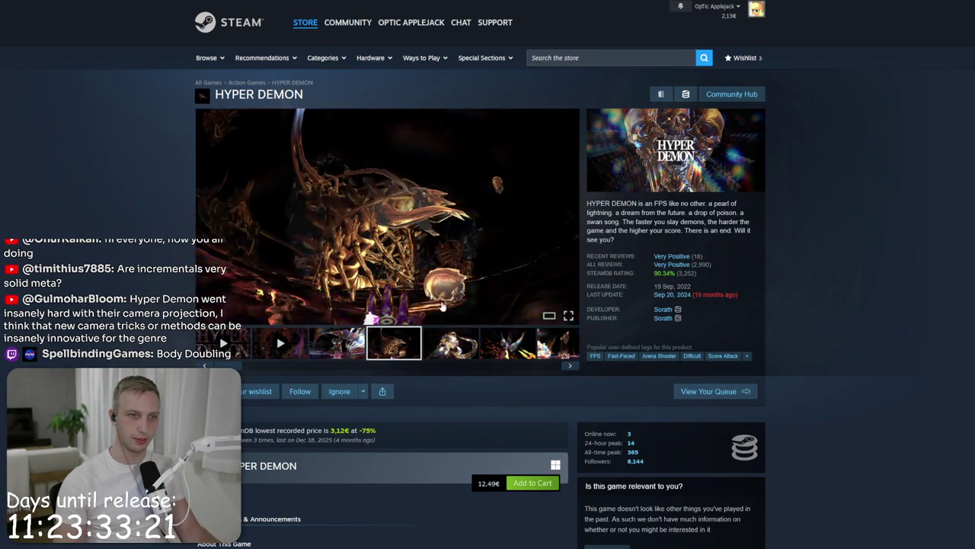
left_click(446, 291)
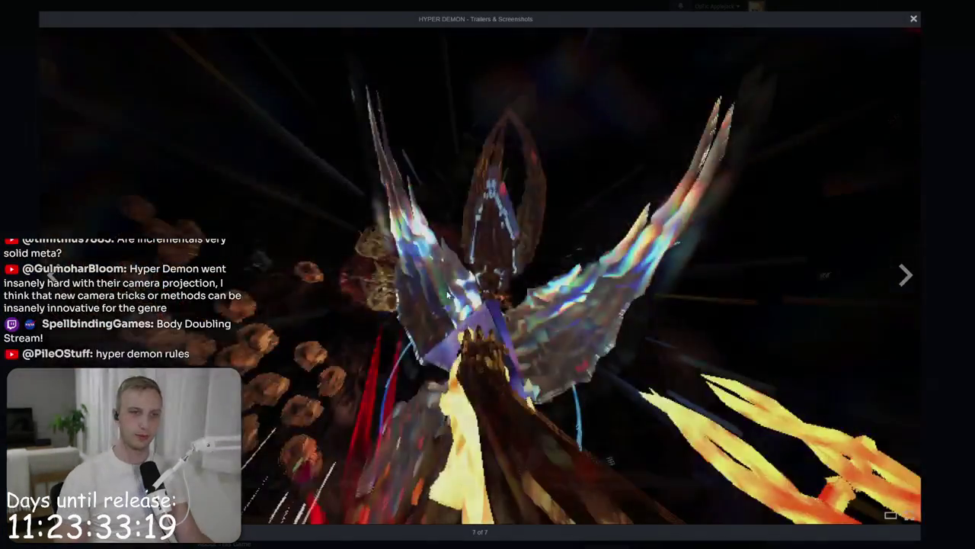
key("Escape")
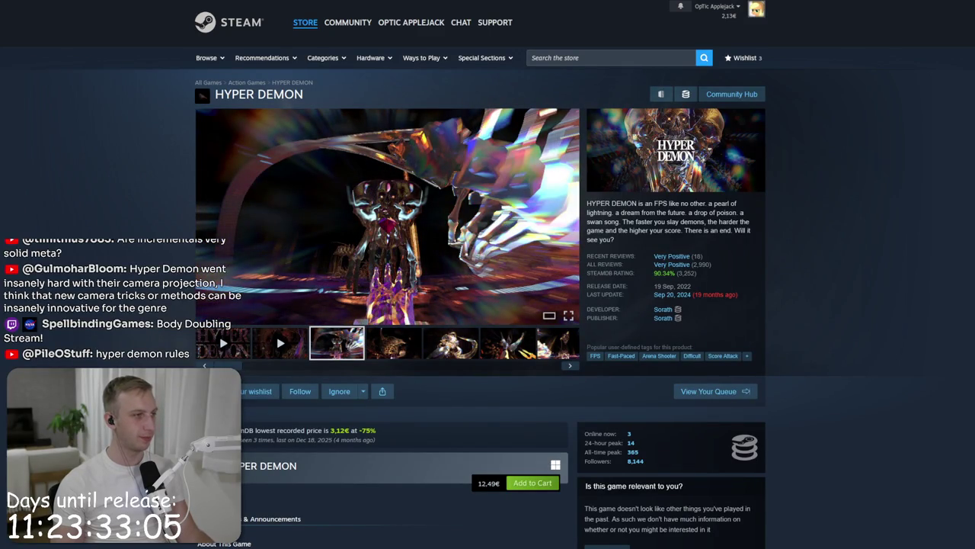
left_click(674, 59)
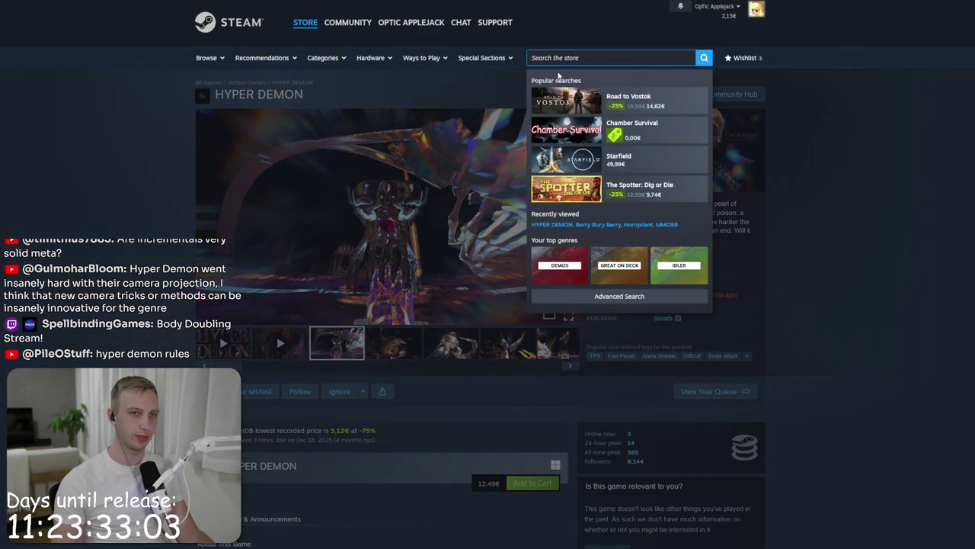
Step: Open Chamber Survival's store page, check its free-to-keep offer, then open its SteamDB review chart
left_click(648, 128)
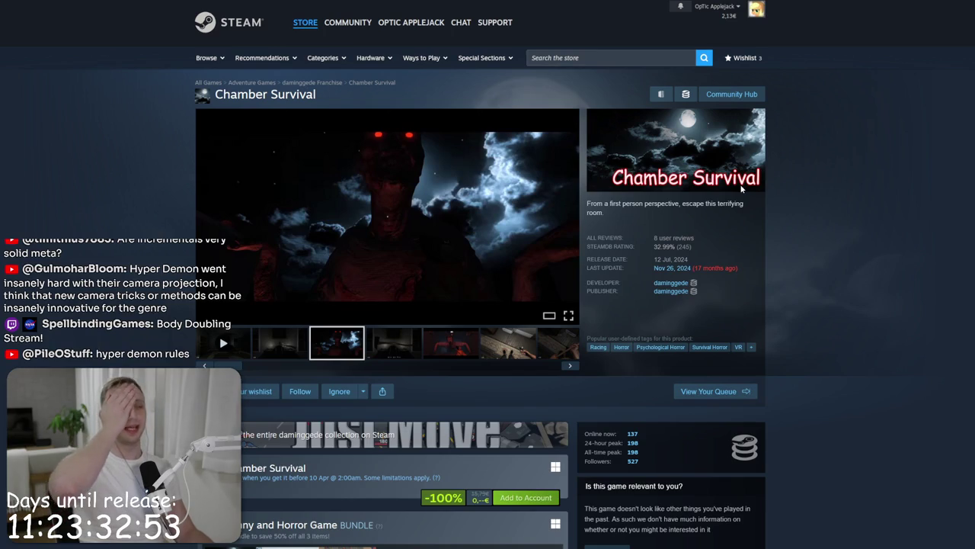
scroll(445, 296, "down", 2)
scroll(445, 296, "down", 2)
mouse_move(352, 306)
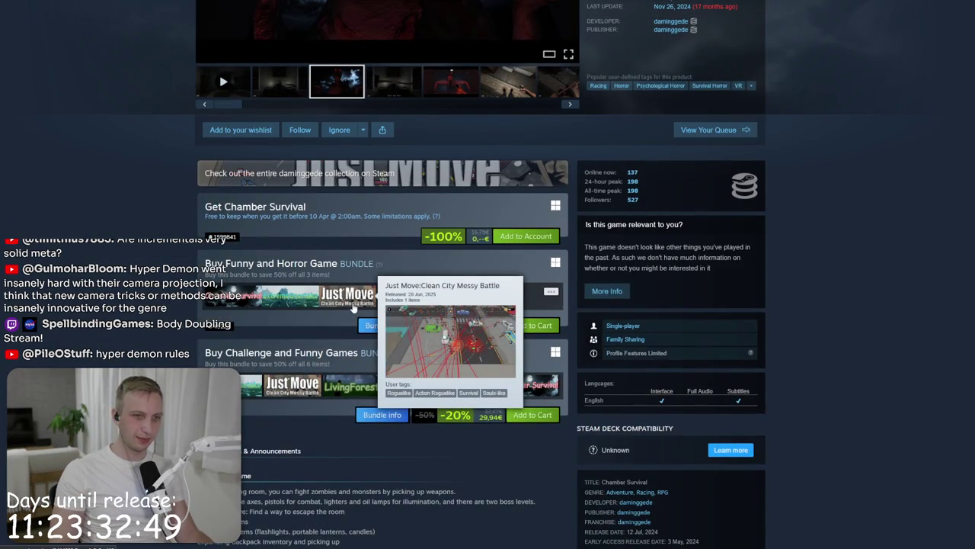
left_click_drag(381, 190, 385, 247)
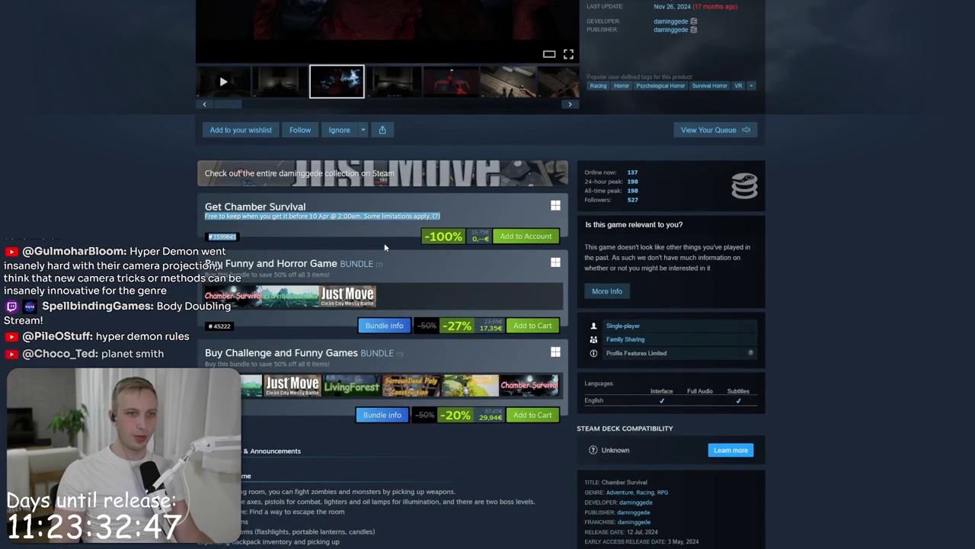
scroll(390, 238, "up", 1)
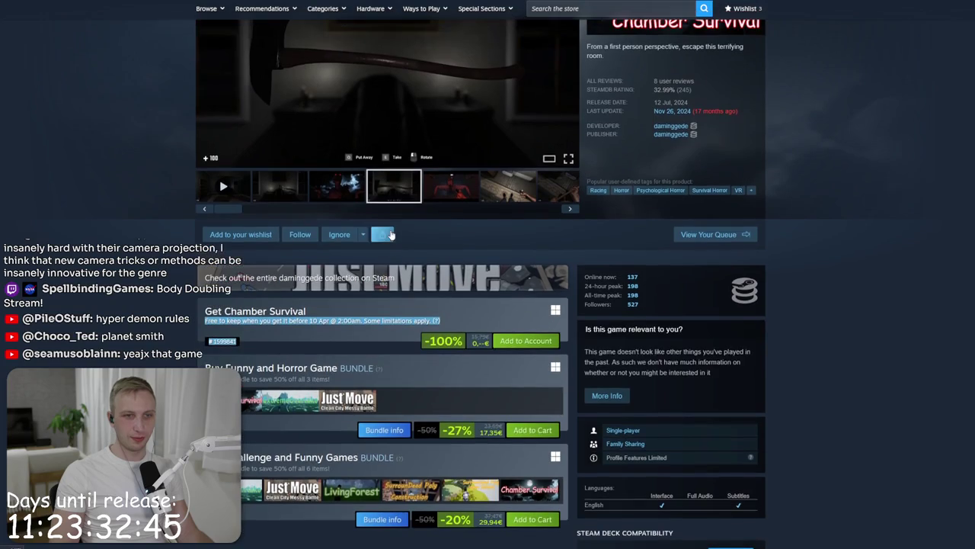
left_click(377, 321)
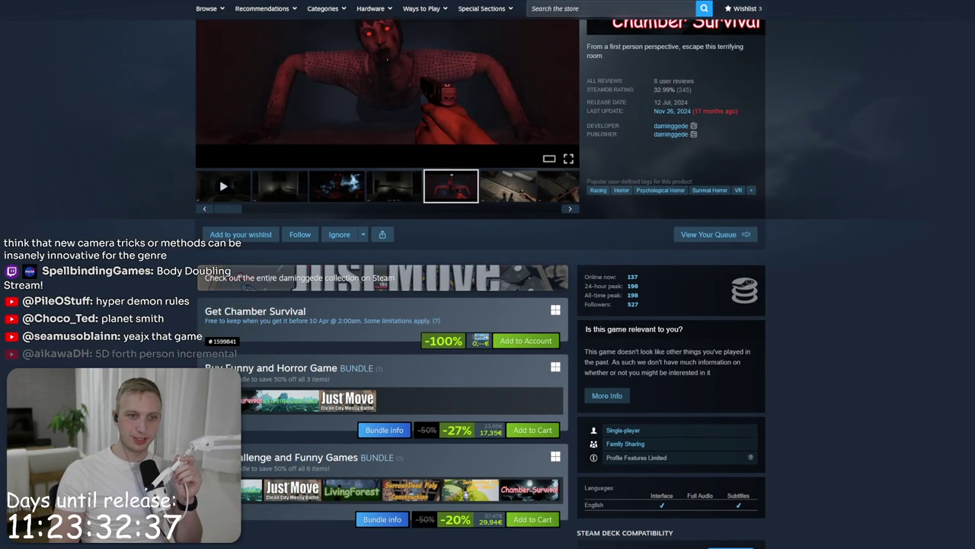
mouse_move(692, 93)
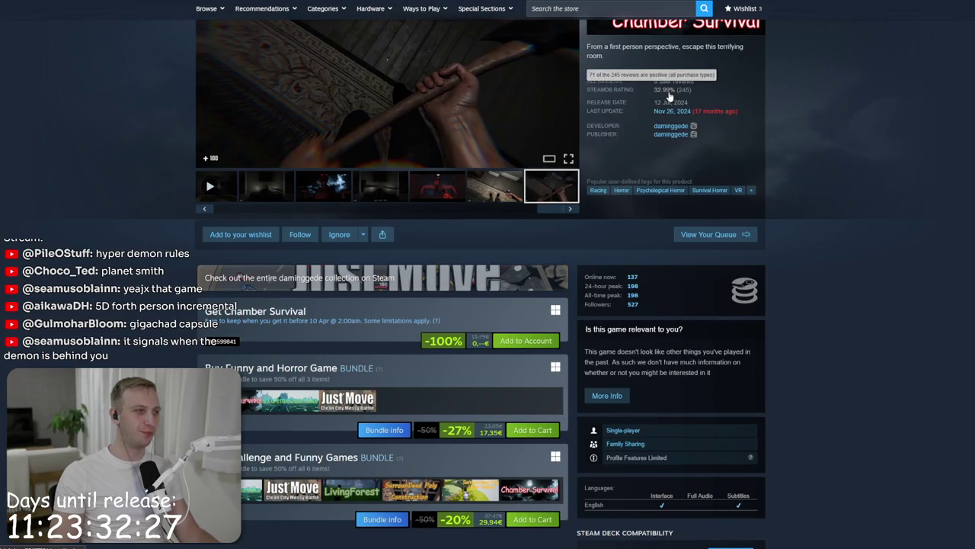
scroll(671, 137, "up", 2)
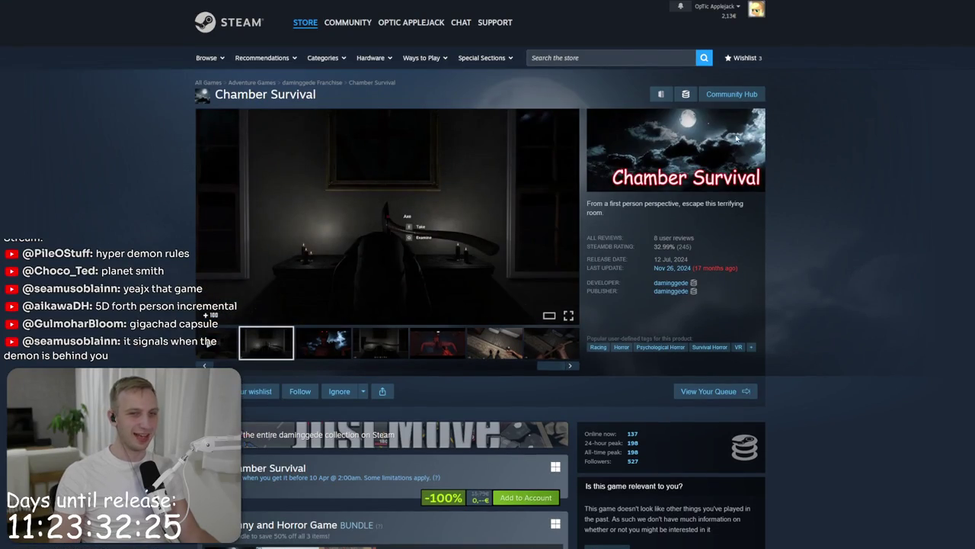
left_click(654, 246)
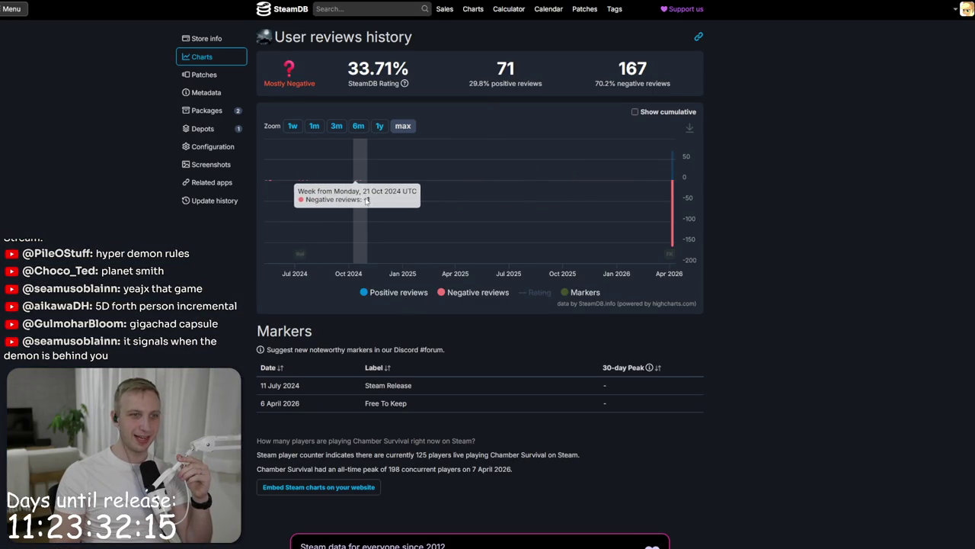
Step: View Chamber Survival's SteamDB review history, then return to its store page reviews
key("ctrl+w")
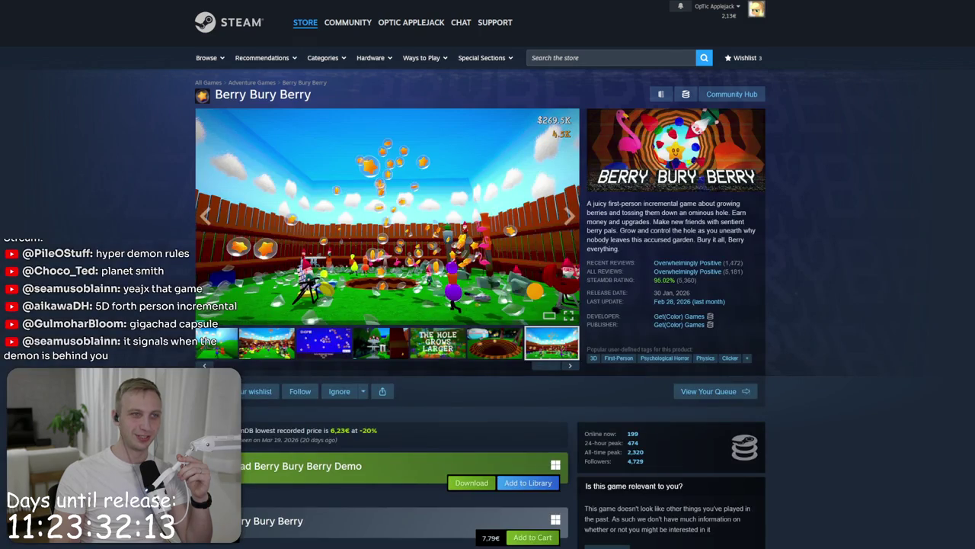
key("ctrl+Tab")
key("ctrl+Tab")
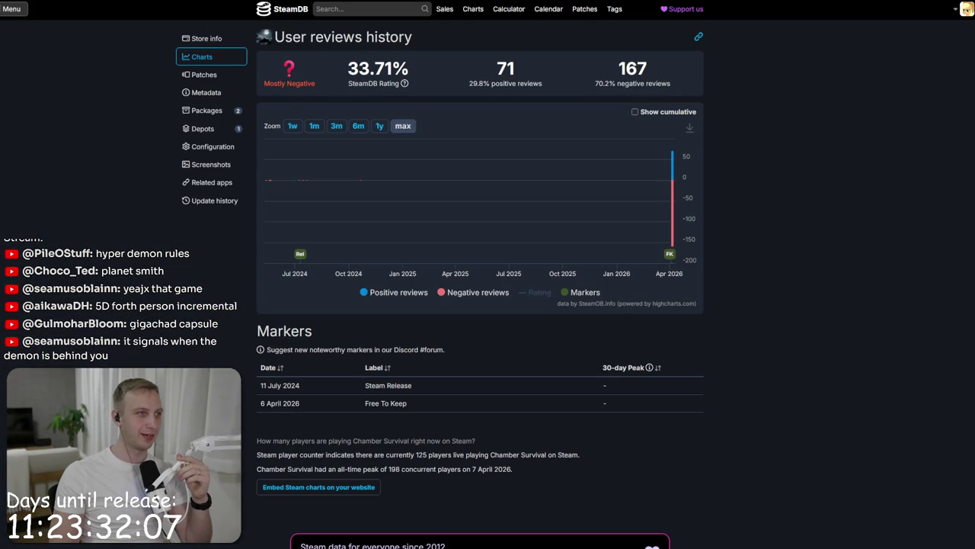
key("ctrl+Tab")
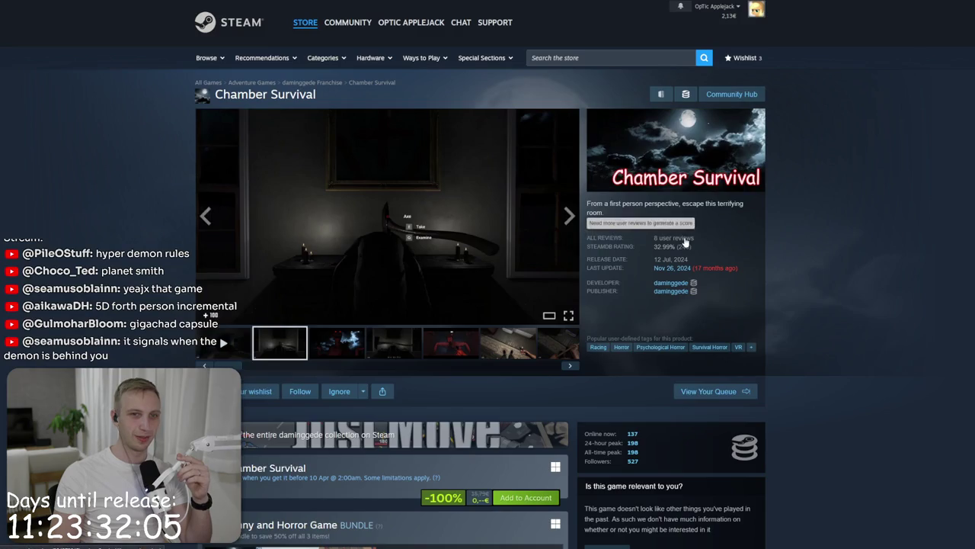
left_click(684, 241)
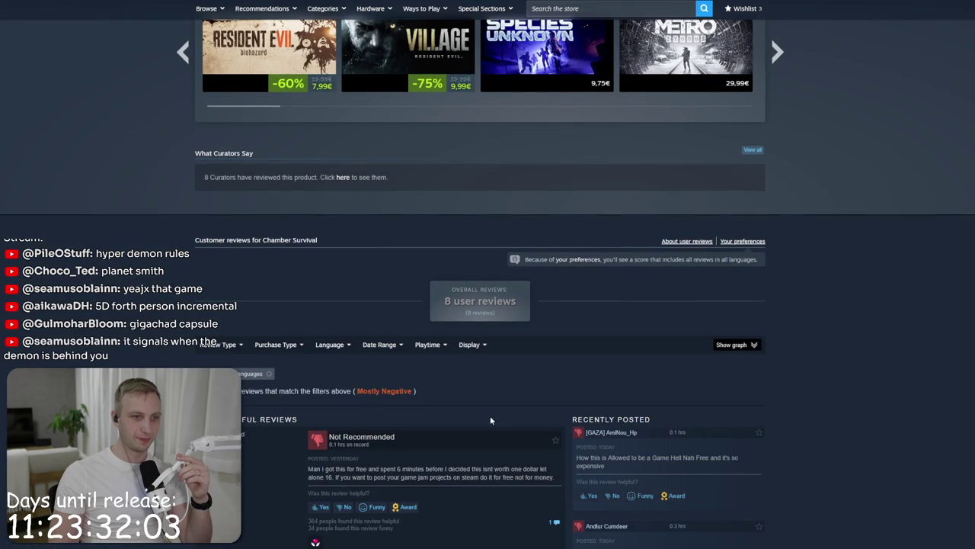
scroll(363, 466, "down", 3)
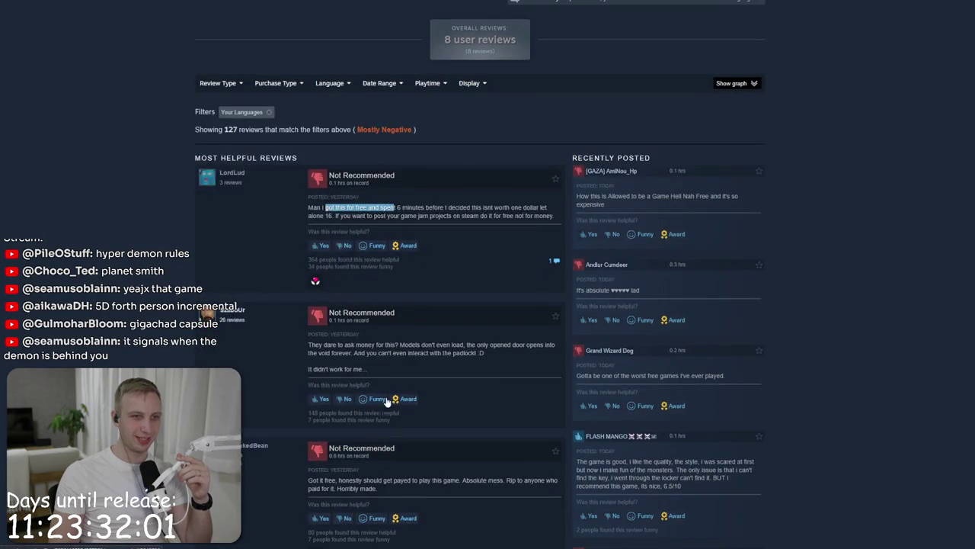
left_click(354, 207)
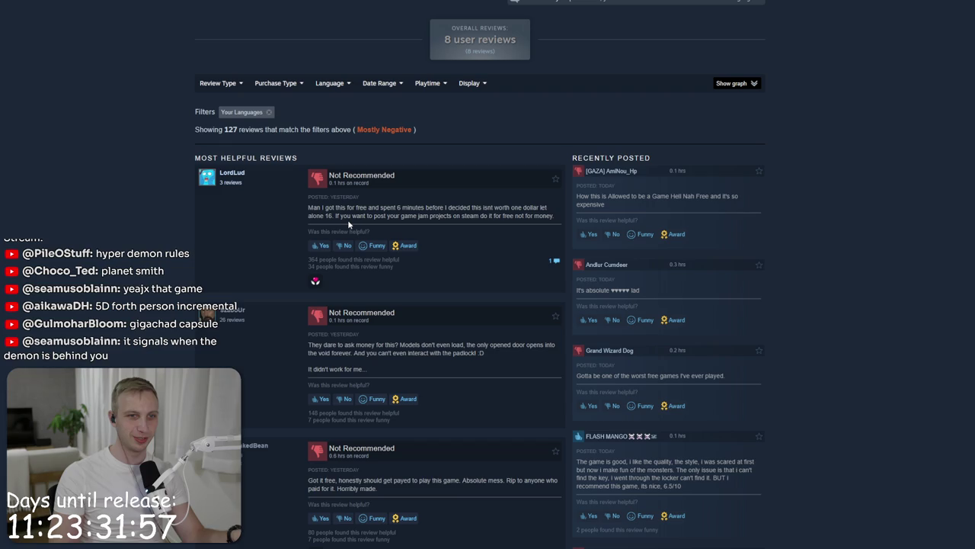
triple_click(348, 219)
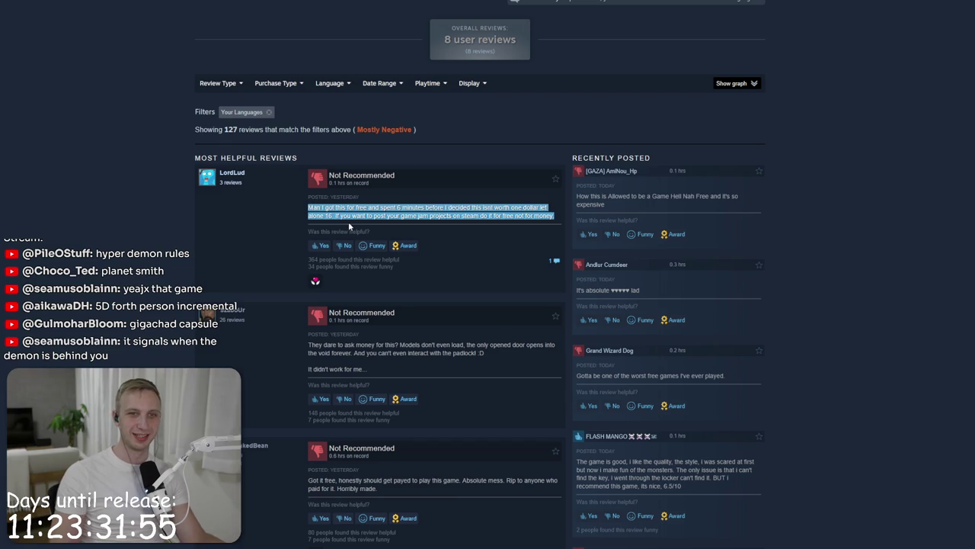
left_click_drag(686, 205, 681, 186)
left_click(678, 201)
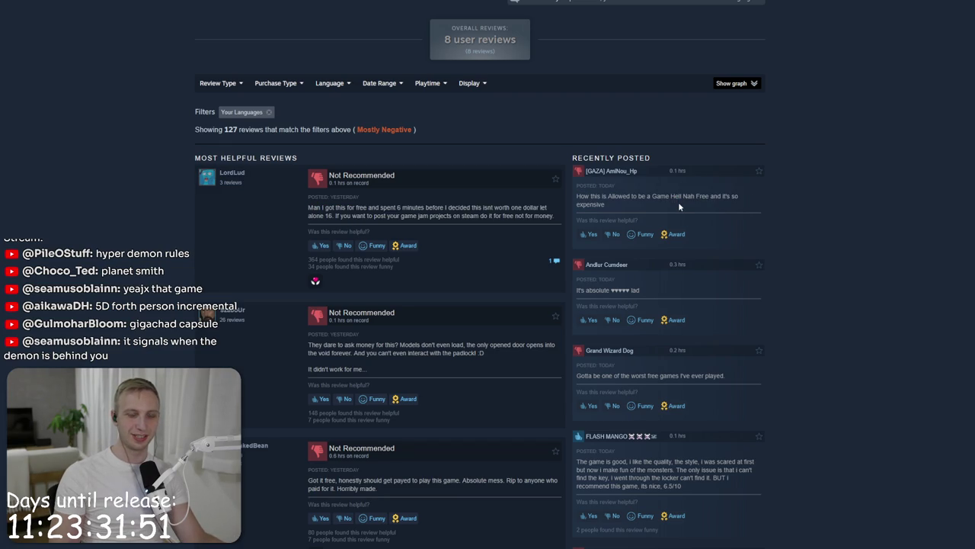
scroll(672, 209, "down", 3)
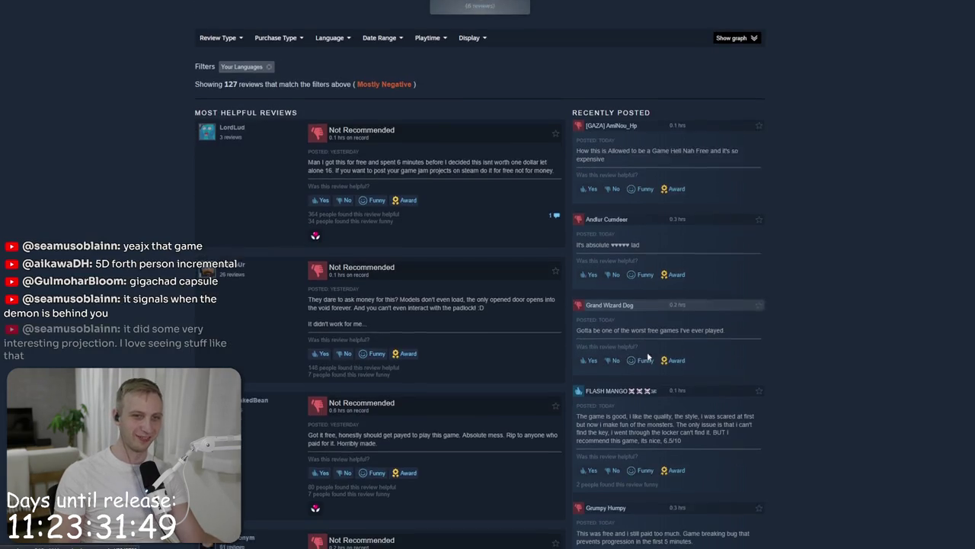
scroll(623, 323, "up", 15)
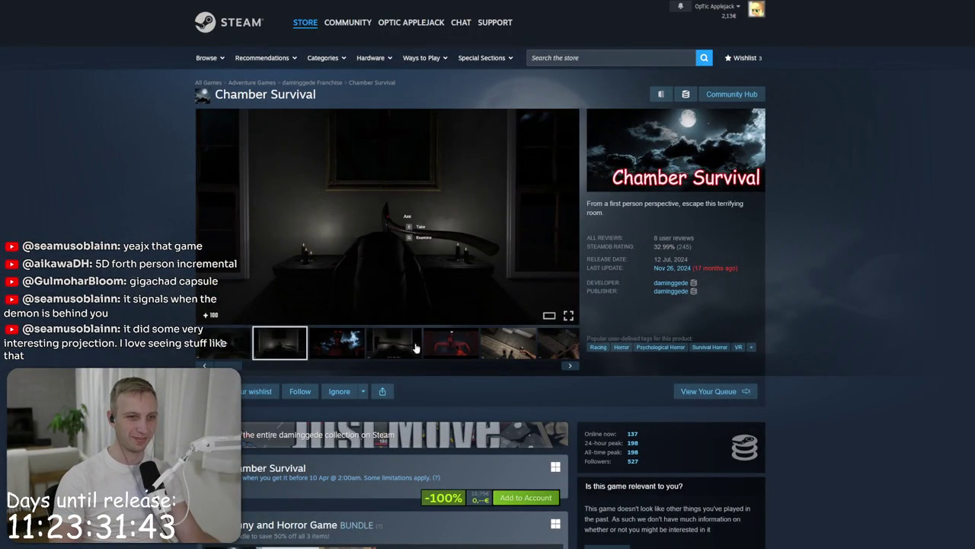
scroll(335, 358, "down", 2)
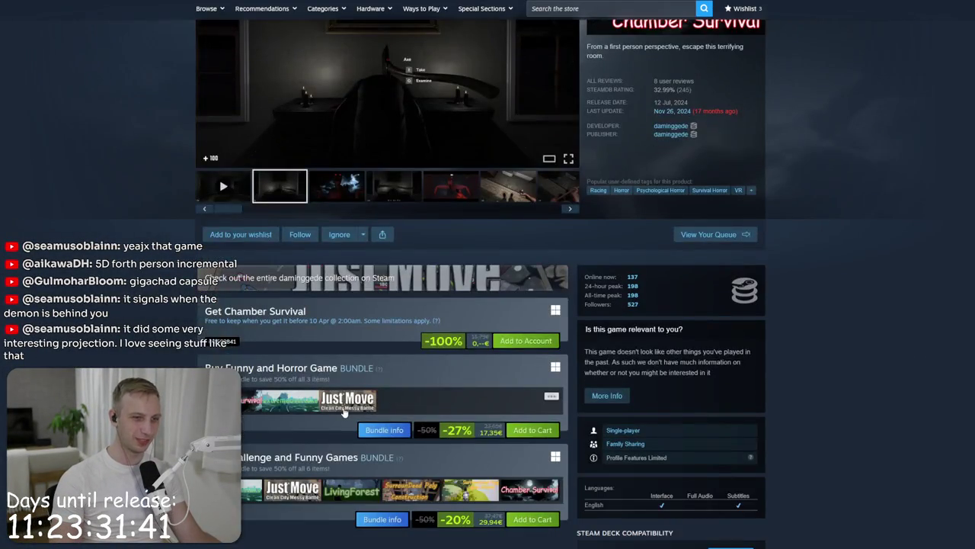
left_click(343, 412)
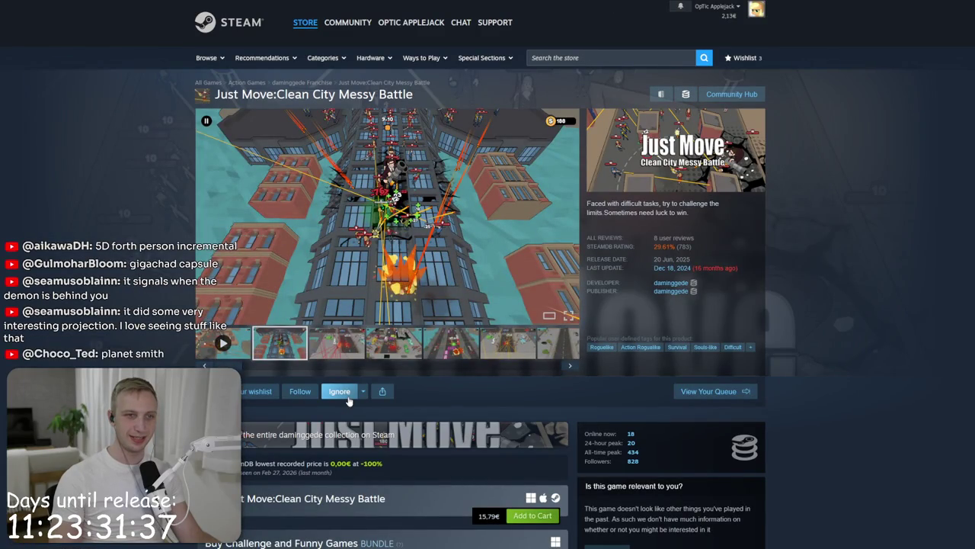
left_click(414, 343)
left_click(397, 235)
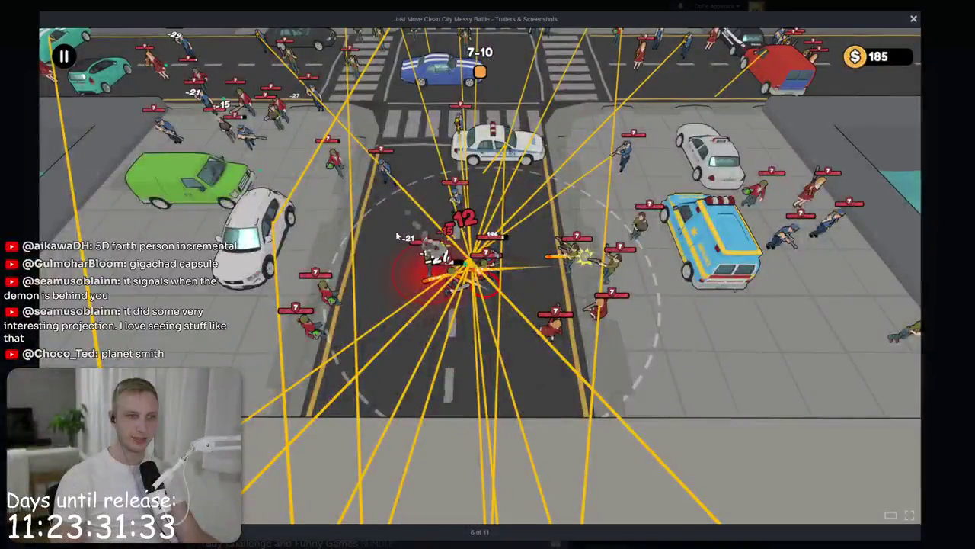
key("Escape")
scroll(626, 54, "down", 5)
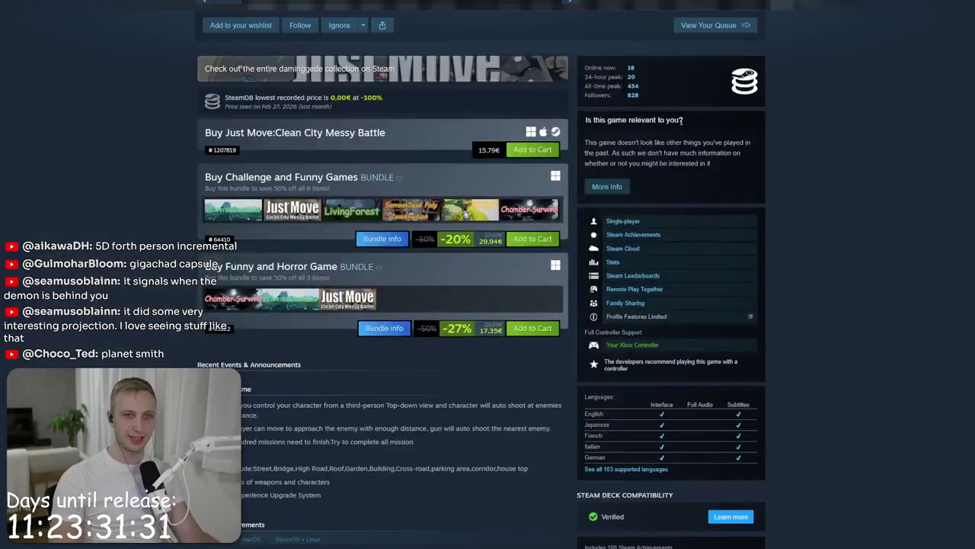
mouse_move(668, 89)
left_mouse_down()
mouse_move(666, 76)
mouse_move(665, 92)
left_mouse_up()
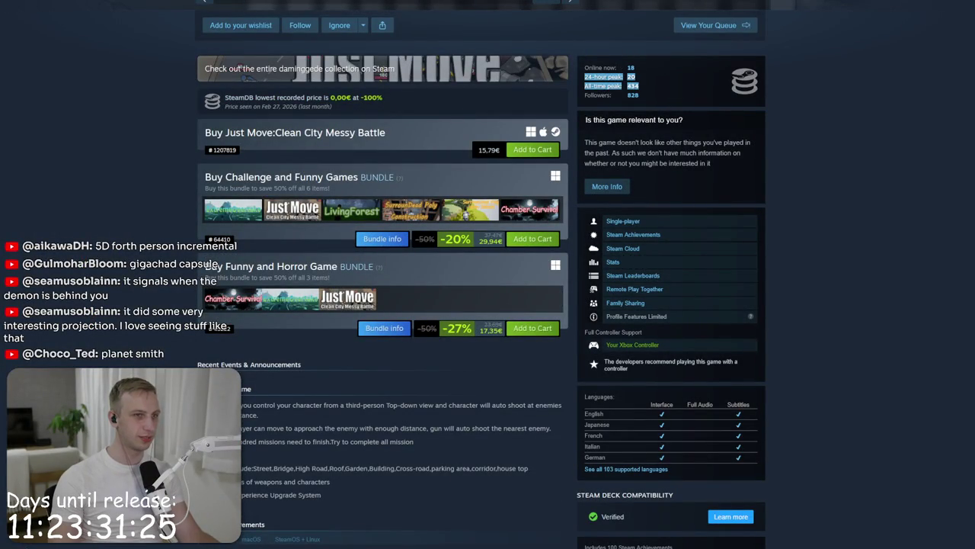
left_click(233, 298)
scroll(388, 131, "up", 2)
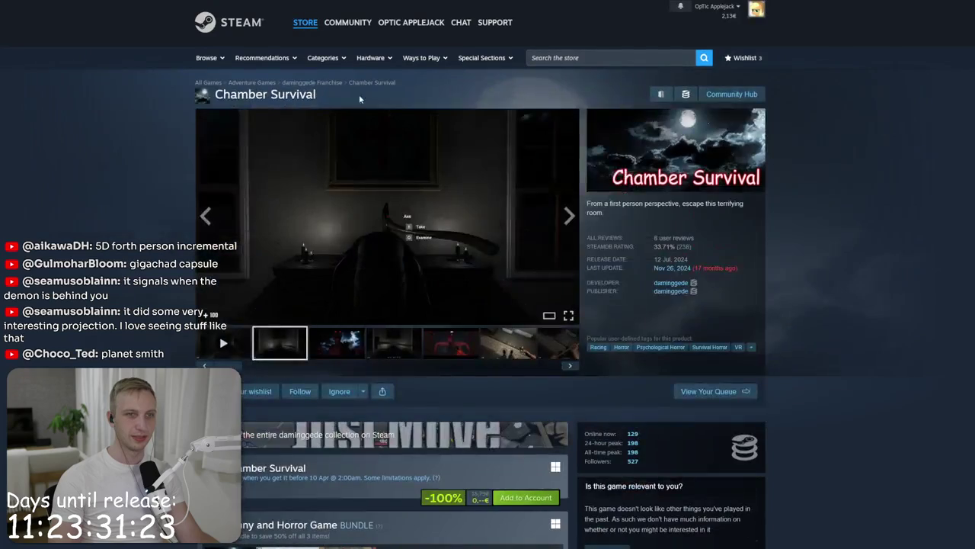
Step: Open the Steam store front page and scroll through its featured and recommended rows
left_click(206, 26)
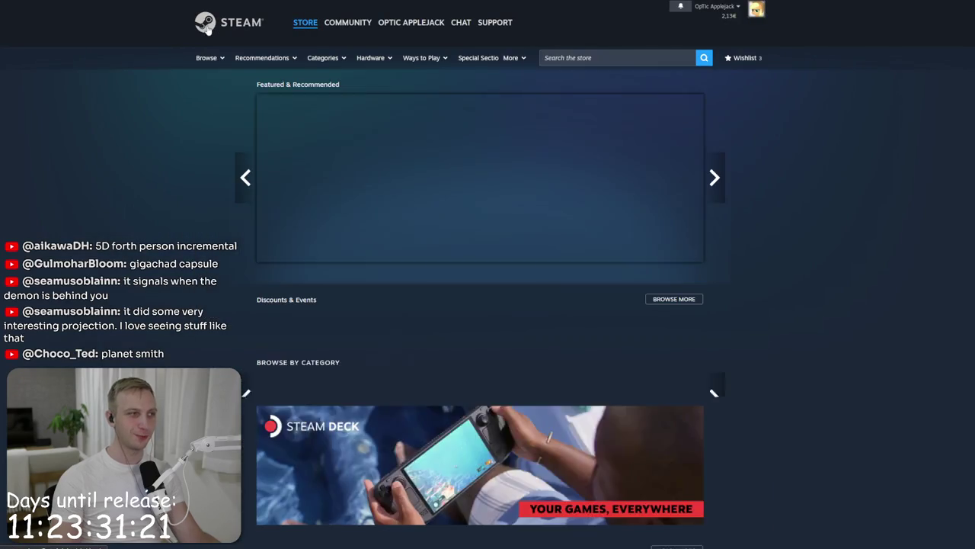
scroll(132, 143, "down", 1)
scroll(132, 142, "down", 2)
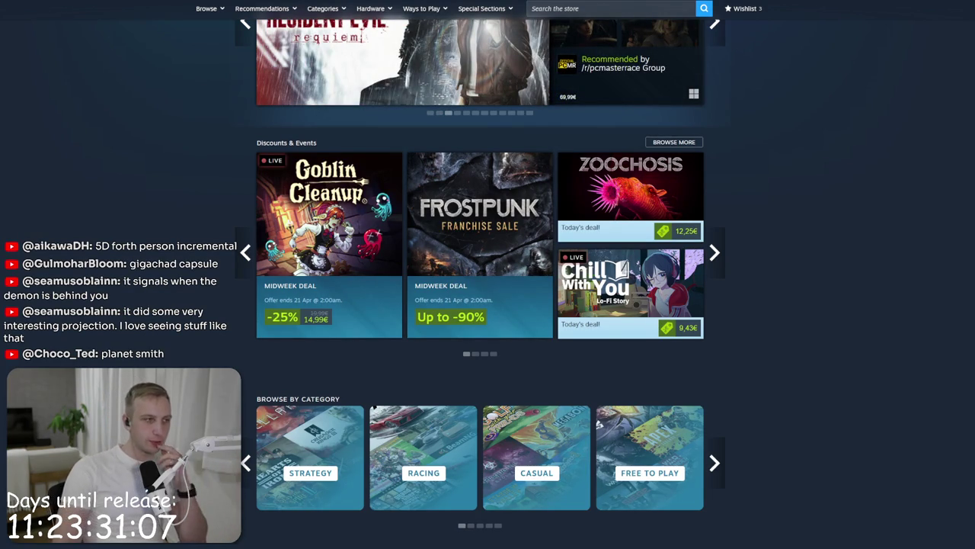
scroll(298, 435, "down", 3)
scroll(246, 428, "down", 6)
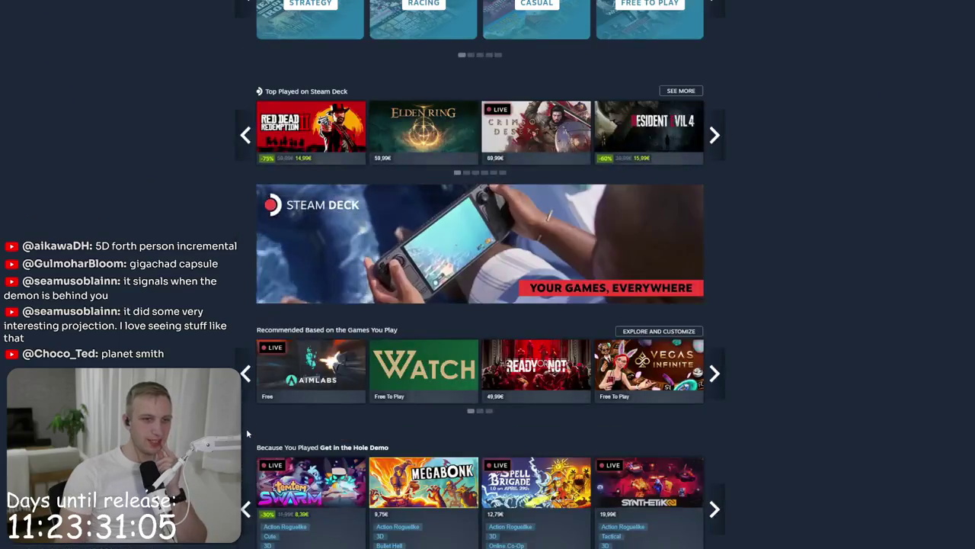
scroll(66, 244, "up", 1)
scroll(86, 275, "down", 7)
scroll(86, 276, "down", 3)
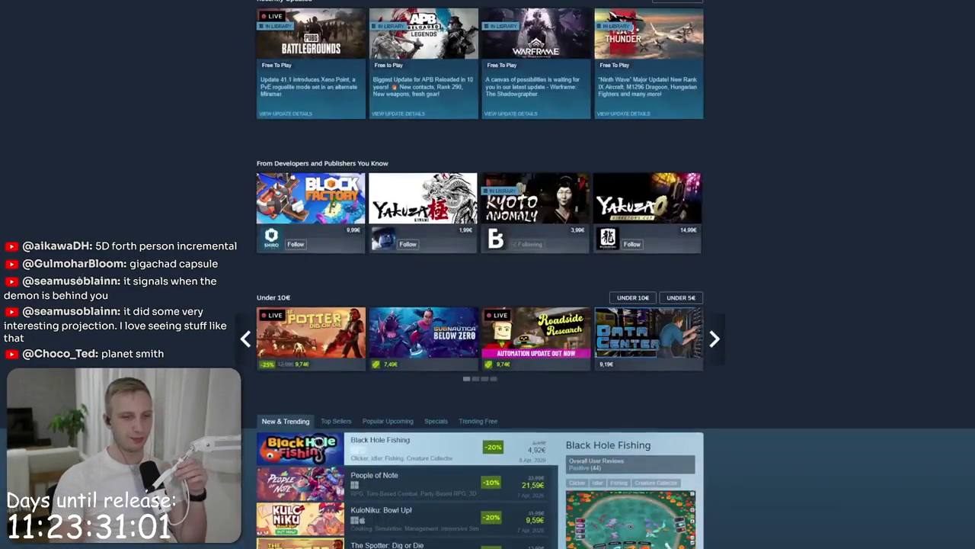
scroll(74, 292, "down", 1)
scroll(74, 291, "up", 10)
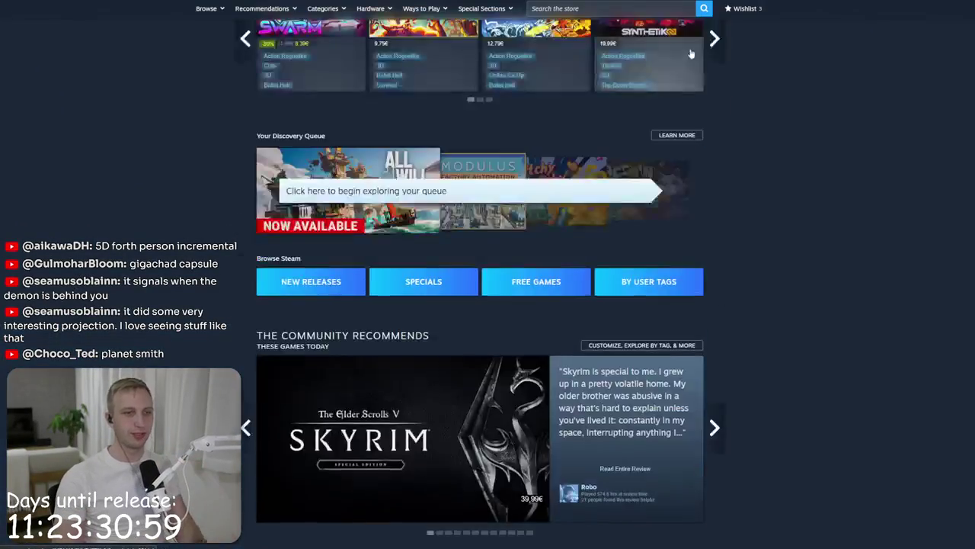
left_click(625, 14)
Step: Search 'petal' to open Petal by Petal's page and scroll through its rating and details
type("petal p")
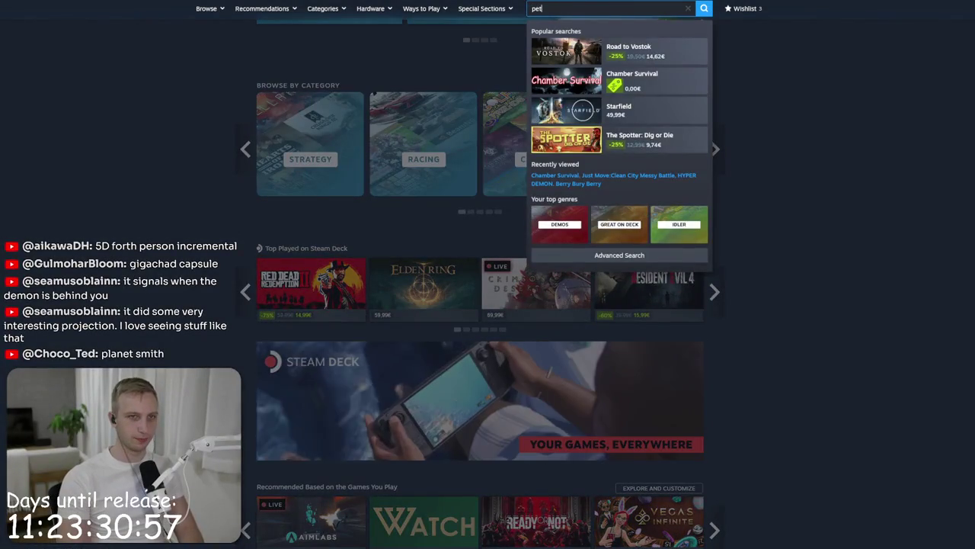
key("BackSpace")
key("BackSpace")
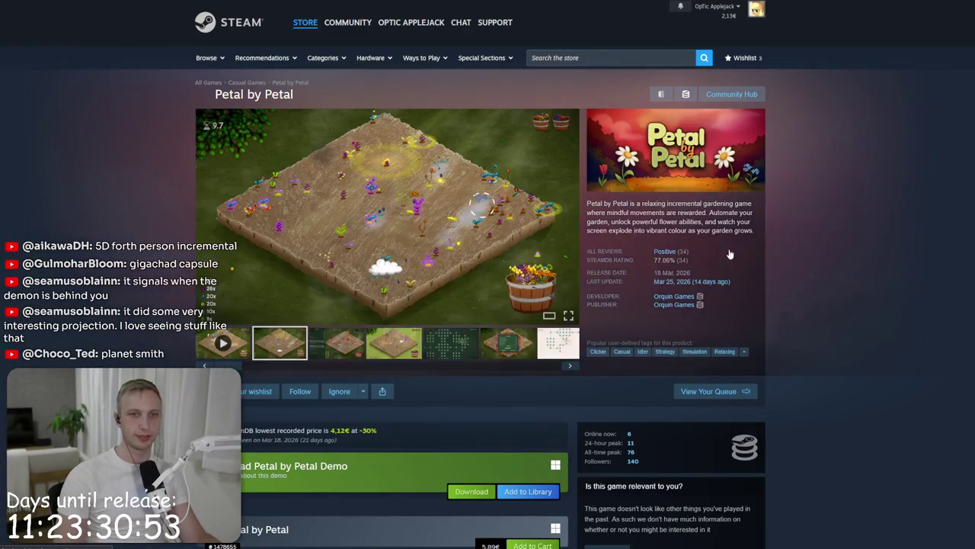
left_click_drag(724, 240, 735, 265)
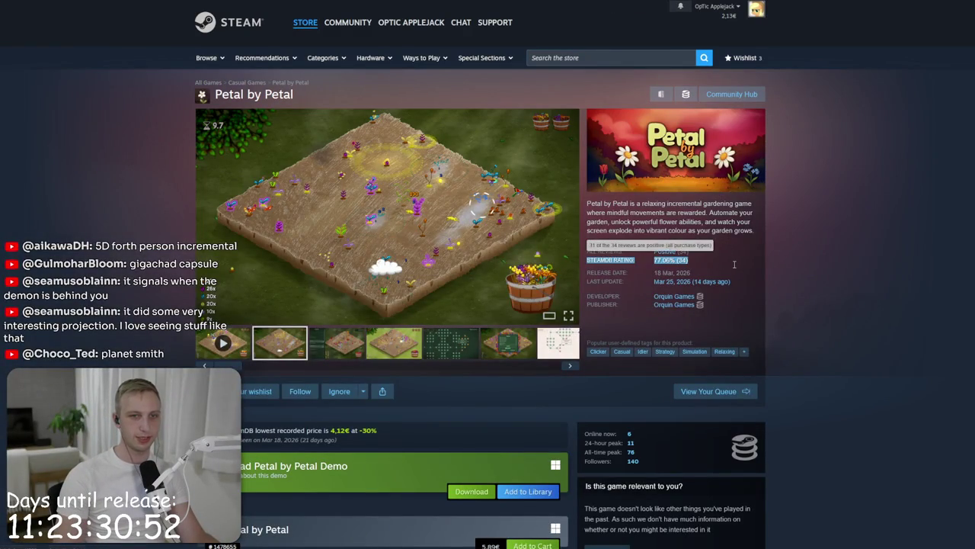
left_click(827, 273)
scroll(702, 275, "down", 2)
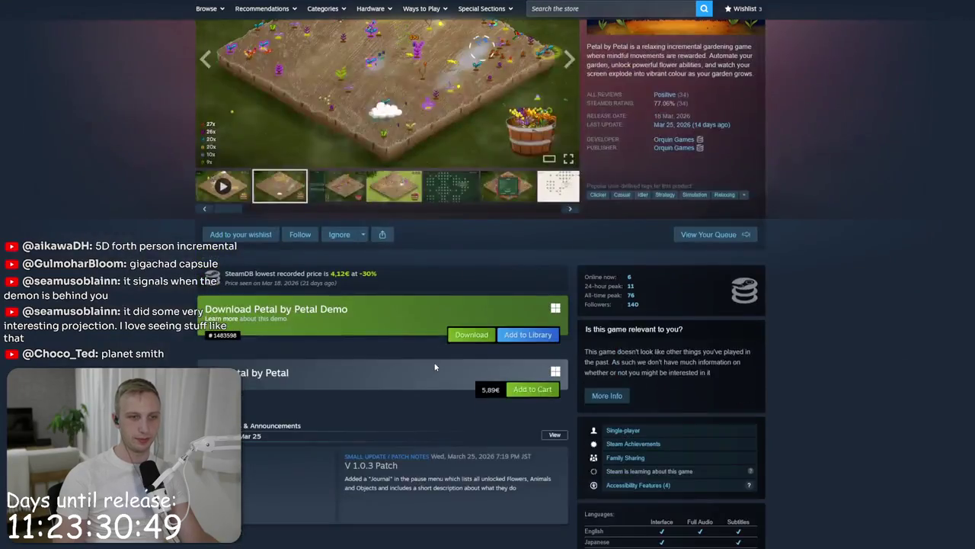
scroll(473, 387, "down", 3)
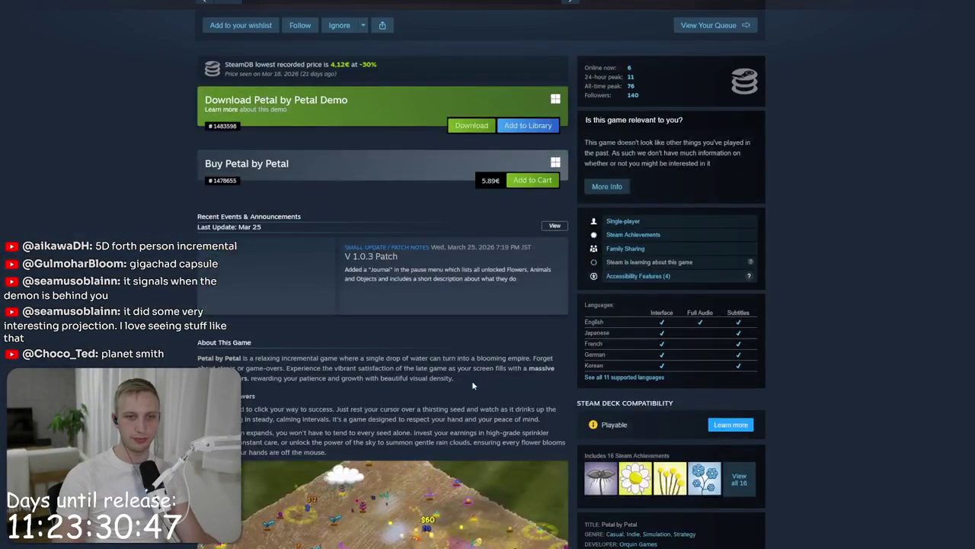
scroll(472, 383, "up", 4)
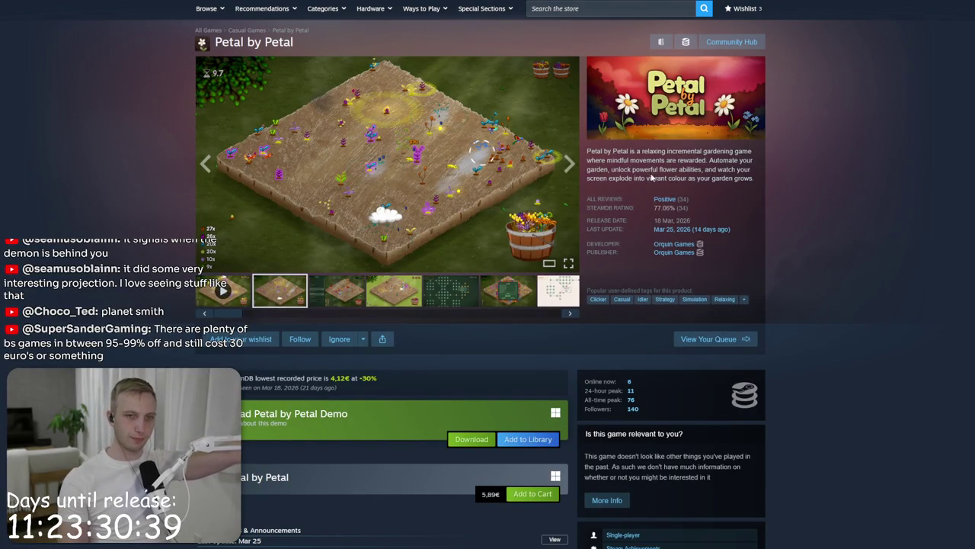
scroll(651, 175, "down", 3)
scroll(409, 221, "up", 2)
Step: Browse Petal by Petal's screenshots, including the skill-tree and garden images
left_click(389, 246)
left_click(457, 241)
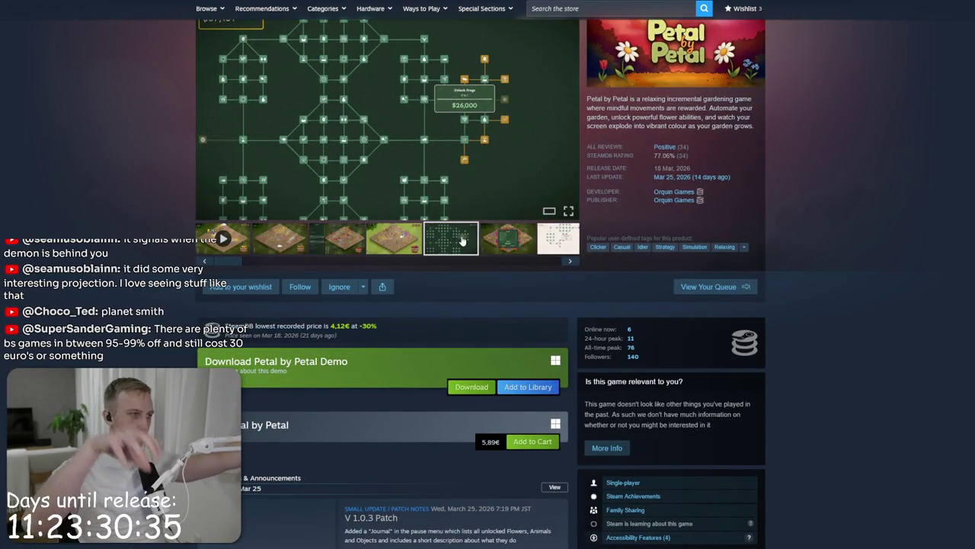
left_click(507, 232)
left_click(394, 237)
scroll(318, 294, "up", 2)
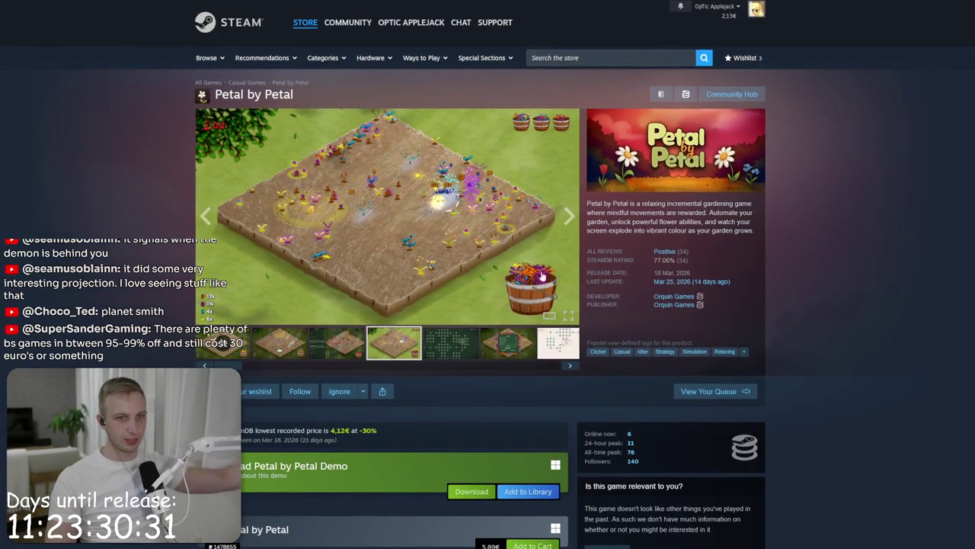
mouse_move(682, 253)
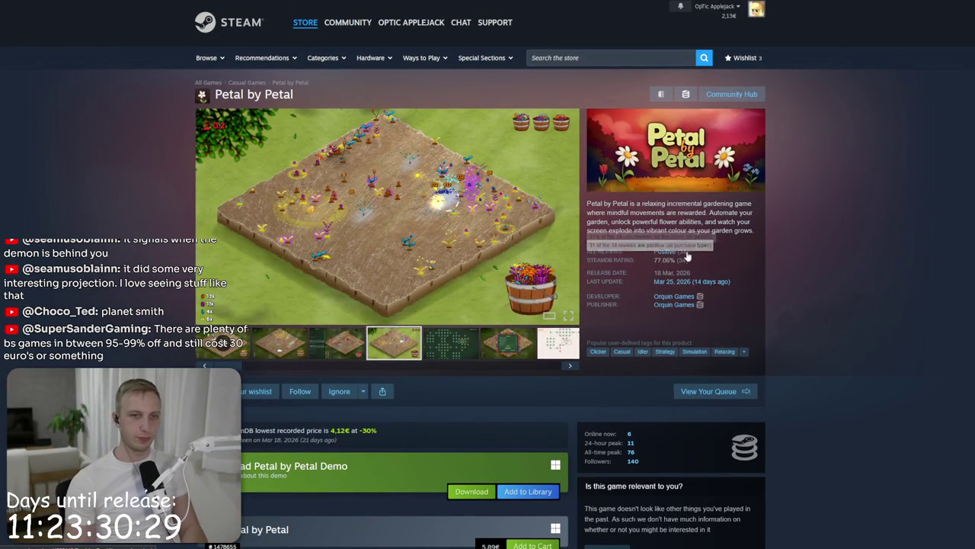
scroll(497, 440, "down", 1)
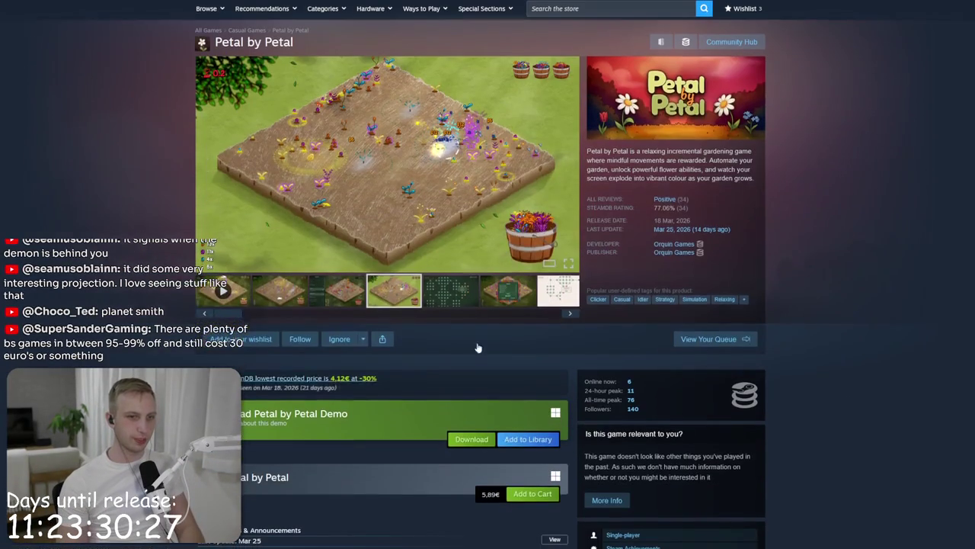
key("ctrl+Tab")
Step: Look up Petal by Petal on Gamalytic: 2.6k copies sold, $9.9k gross revenue
key("ctrl+l")
type("gamalytic")
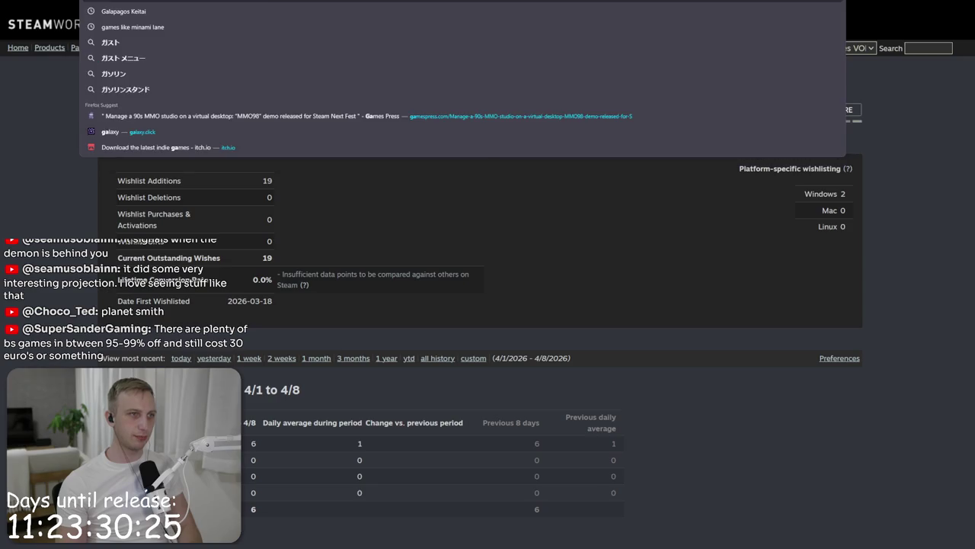
key("Return")
left_click(197, 12)
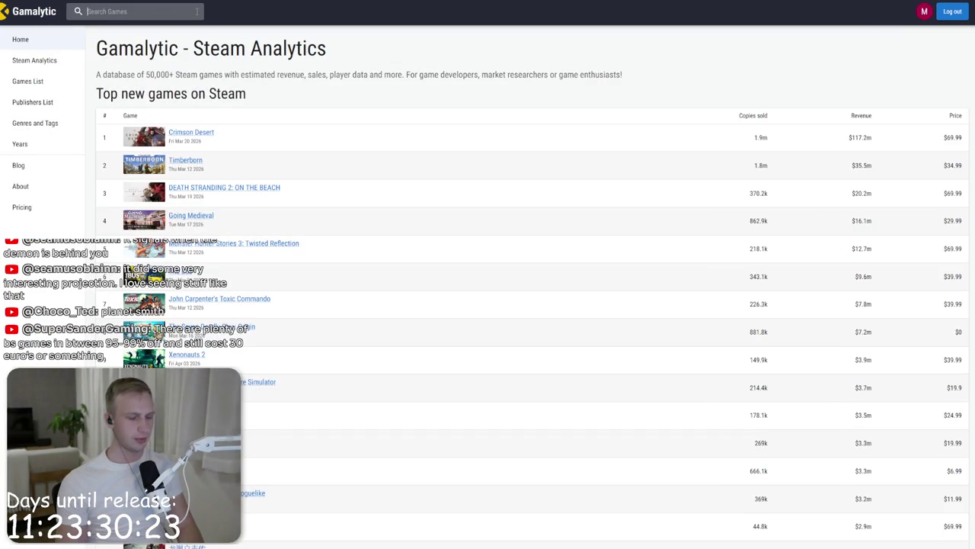
type("petal by p")
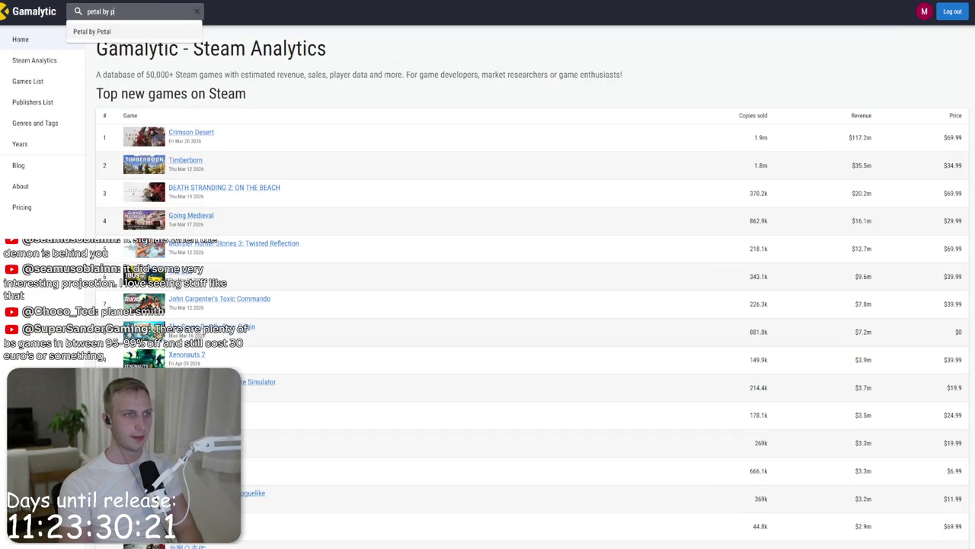
left_click(194, 29)
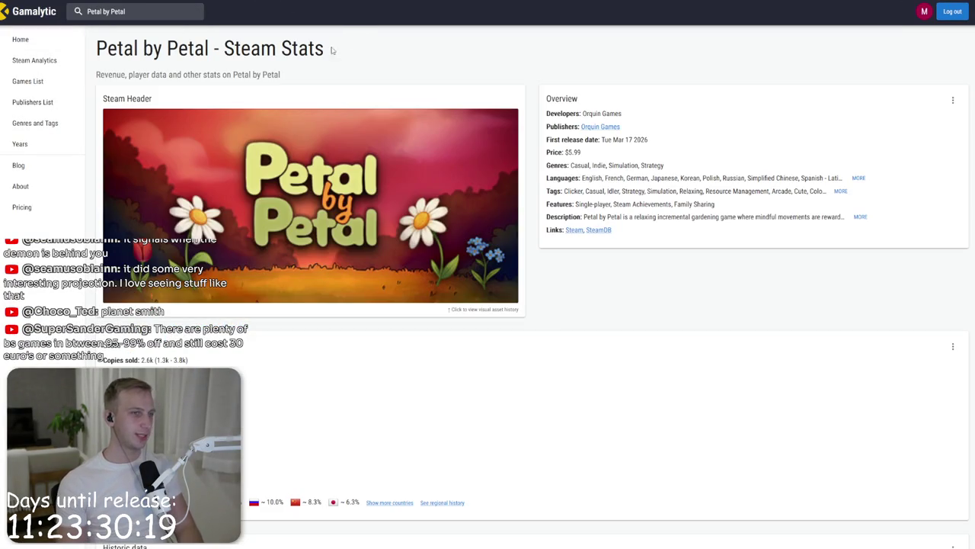
scroll(267, 219, "down", 3)
left_click_drag(102, 180, 254, 196)
key("ctrl+Tab")
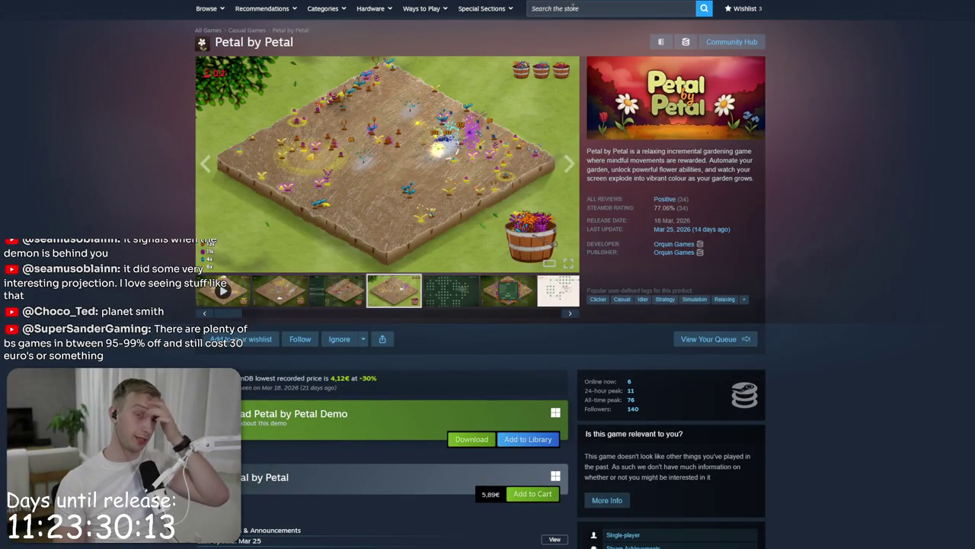
Step: Open Loot Loop's store page, browse its screenshots, and mark its 14 Apr, 2026 release date
left_click(610, 6)
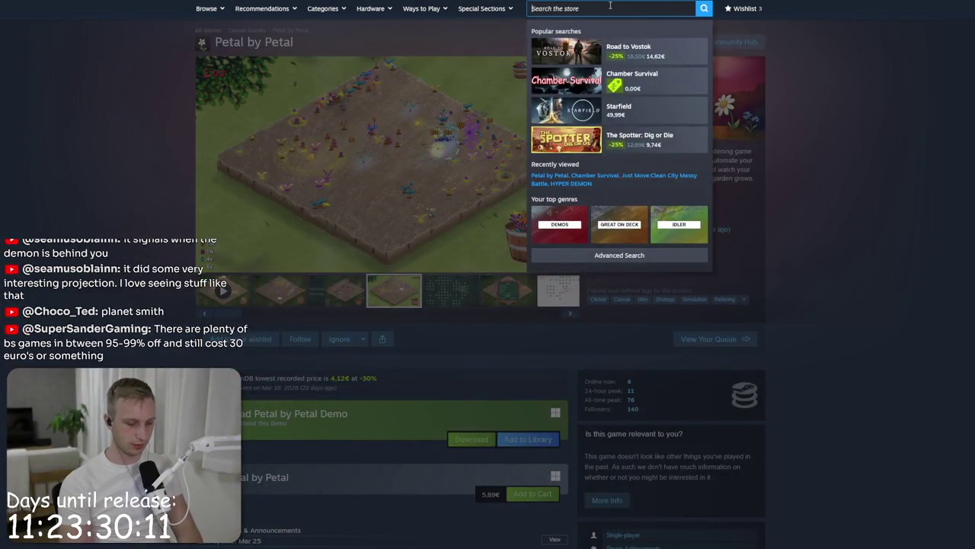
type("loot loop")
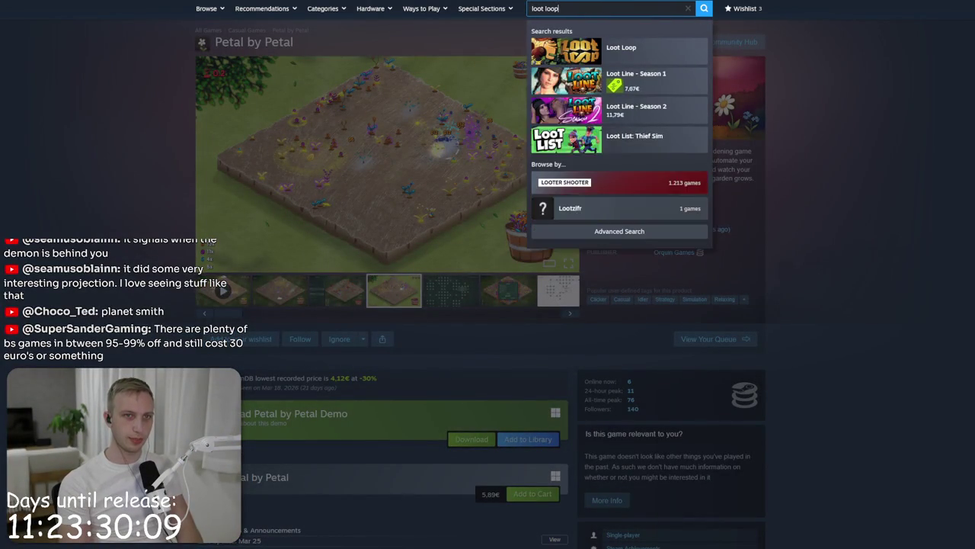
left_click(619, 51)
left_click(363, 342)
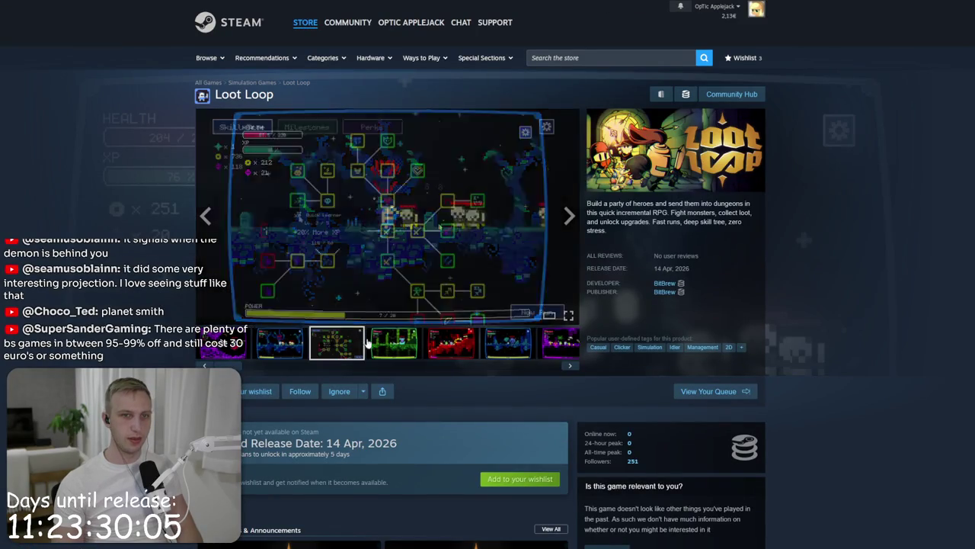
triple_click(671, 269)
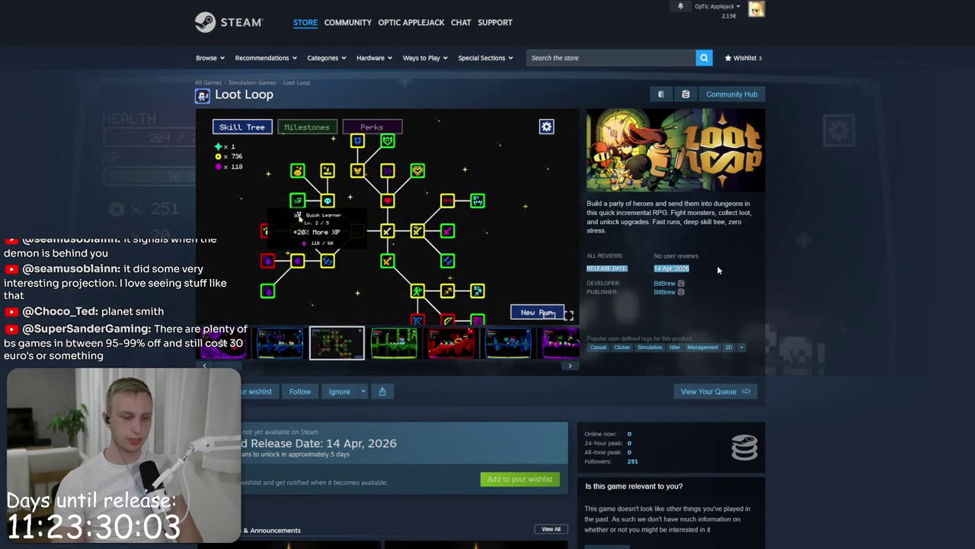
left_click(374, 339)
left_click(474, 337)
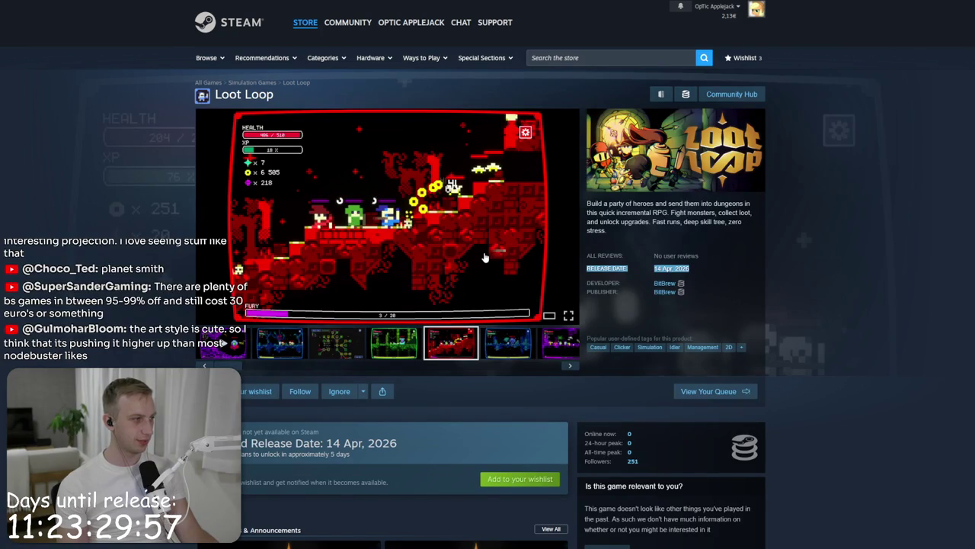
Step: Reopen Petal by Petal from recently viewed, then search the store for 'a game about'
left_click(595, 58)
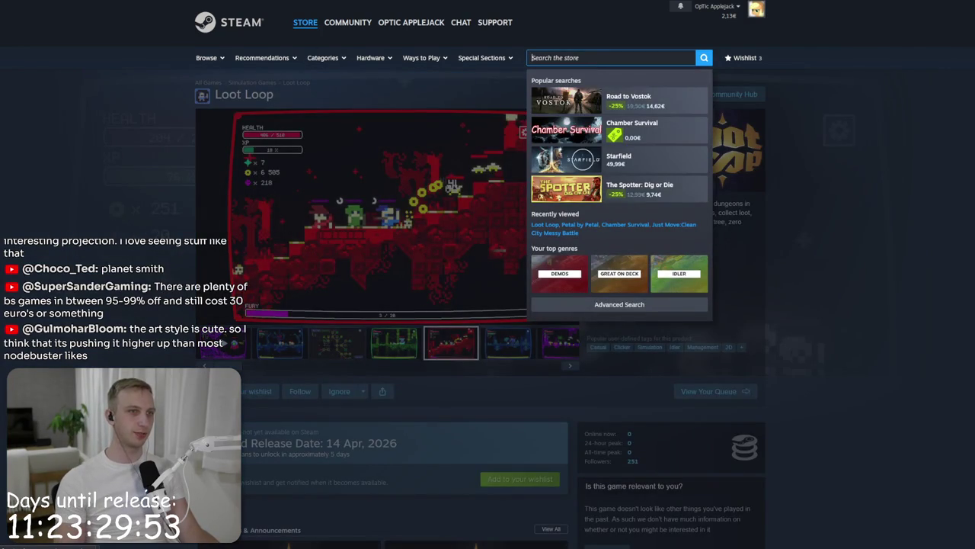
left_click(583, 224)
left_click(551, 8)
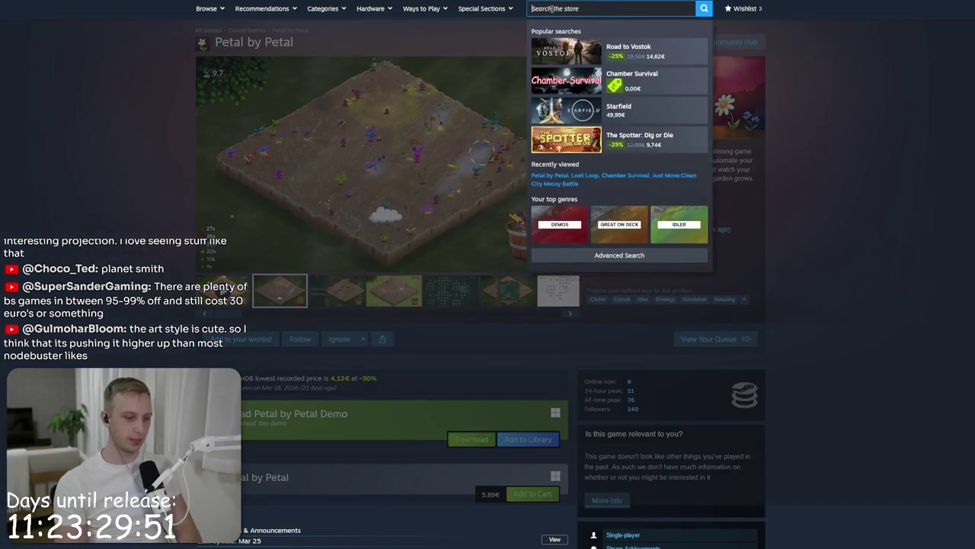
type("a game about")
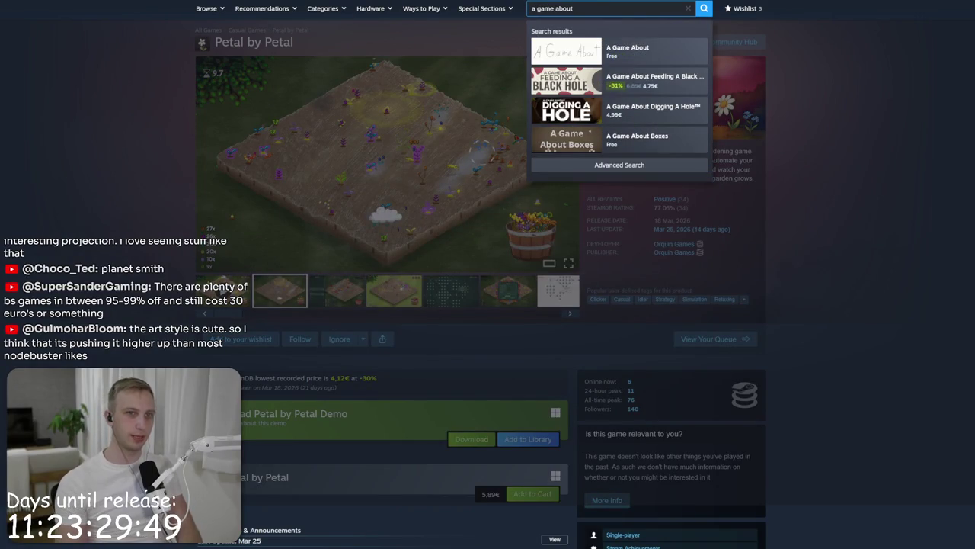
Step: Scroll through the full 'a game about' results and open A Game About Making A Planet
left_click(618, 164)
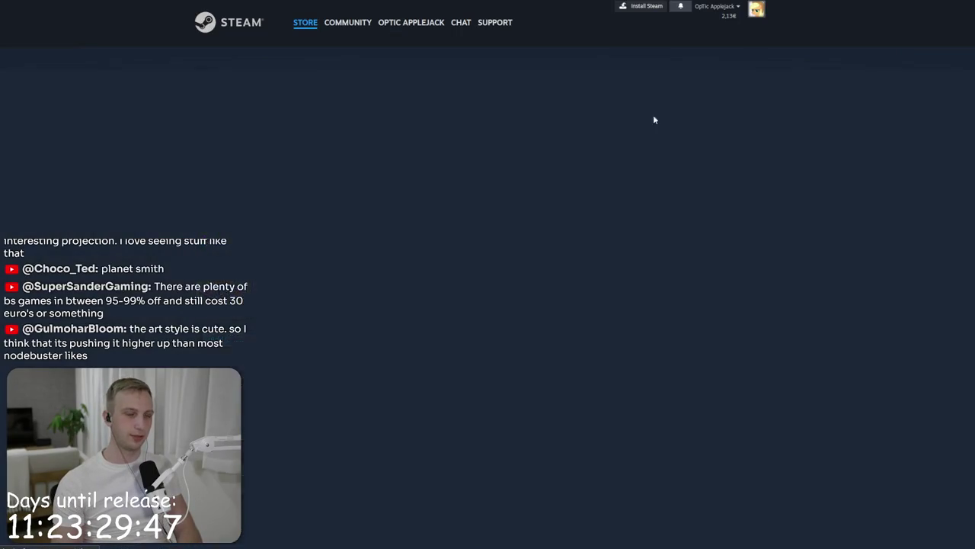
scroll(323, 412, "down", 2)
scroll(328, 426, "down", 2)
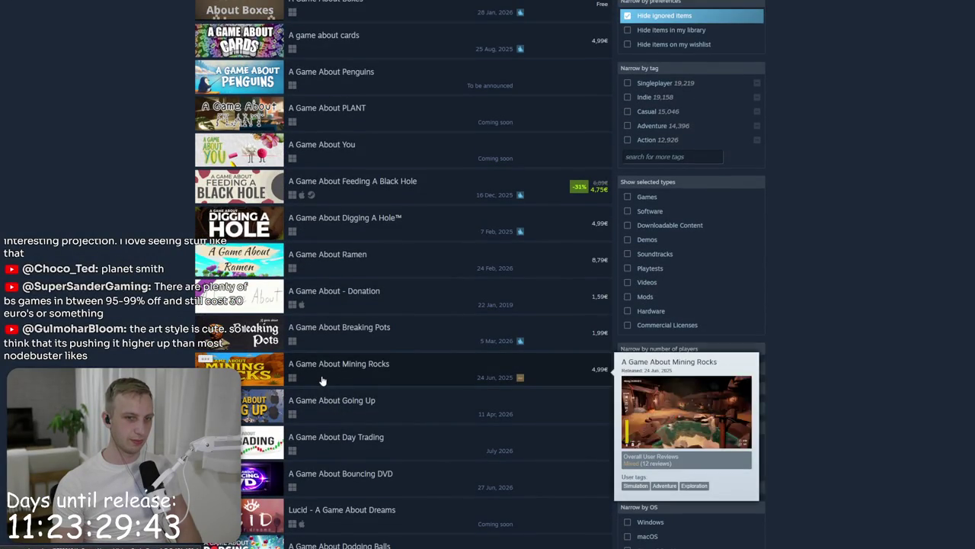
scroll(329, 418, "down", 3)
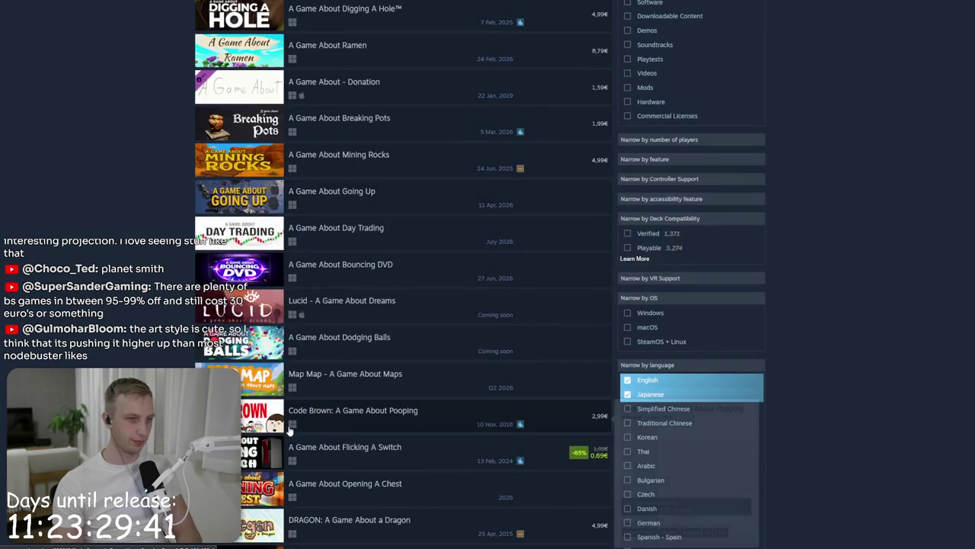
mouse_move(232, 346)
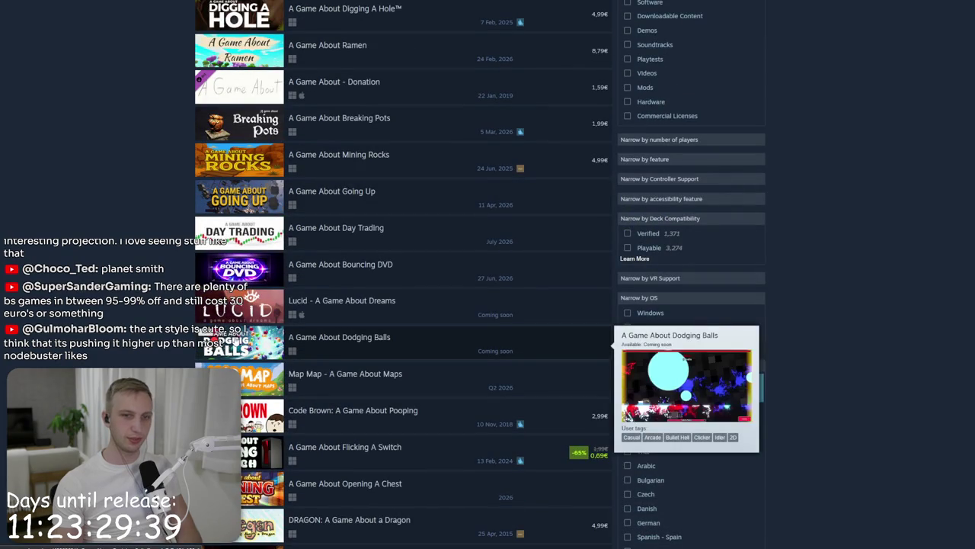
scroll(233, 347, "down", 1)
mouse_move(233, 388)
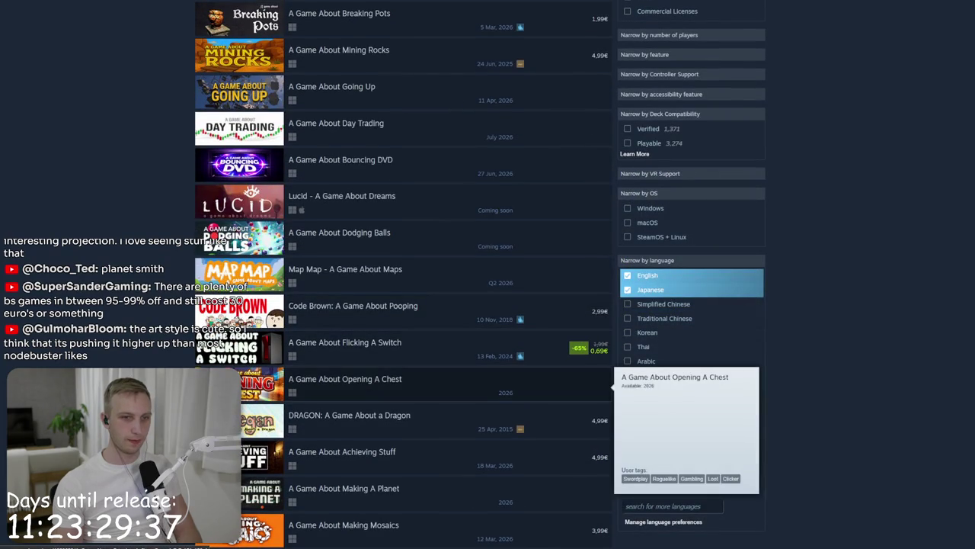
scroll(244, 366, "down", 2)
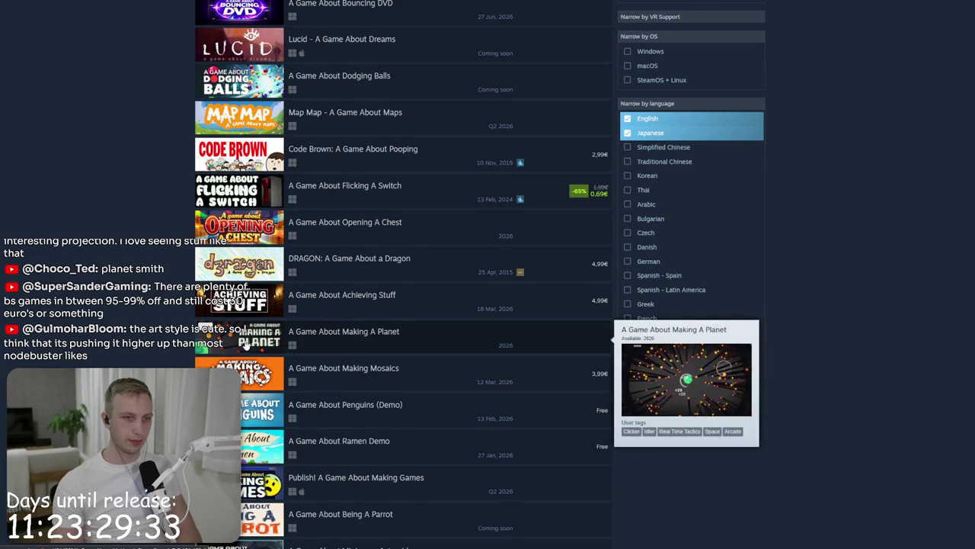
key("Home")
scroll(263, 195, "down", 15)
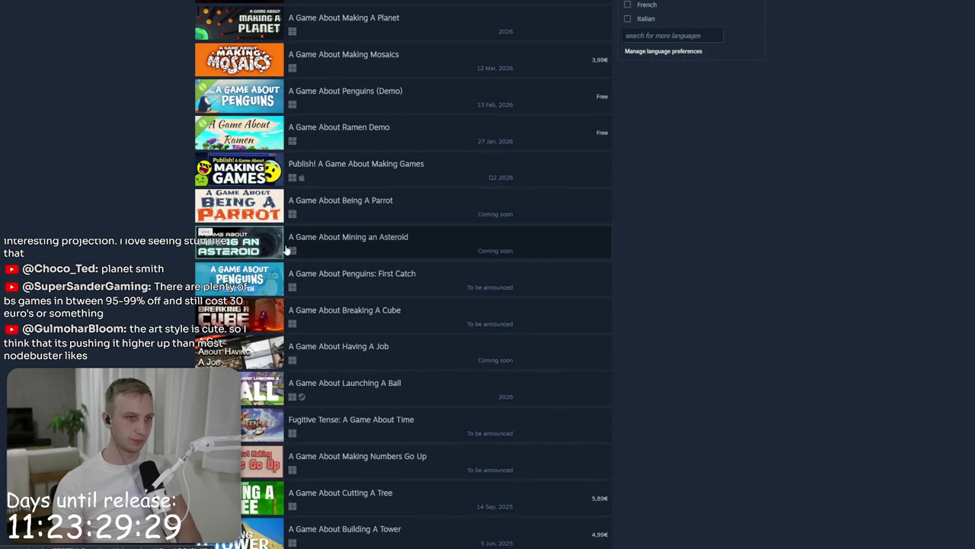
mouse_move(275, 153)
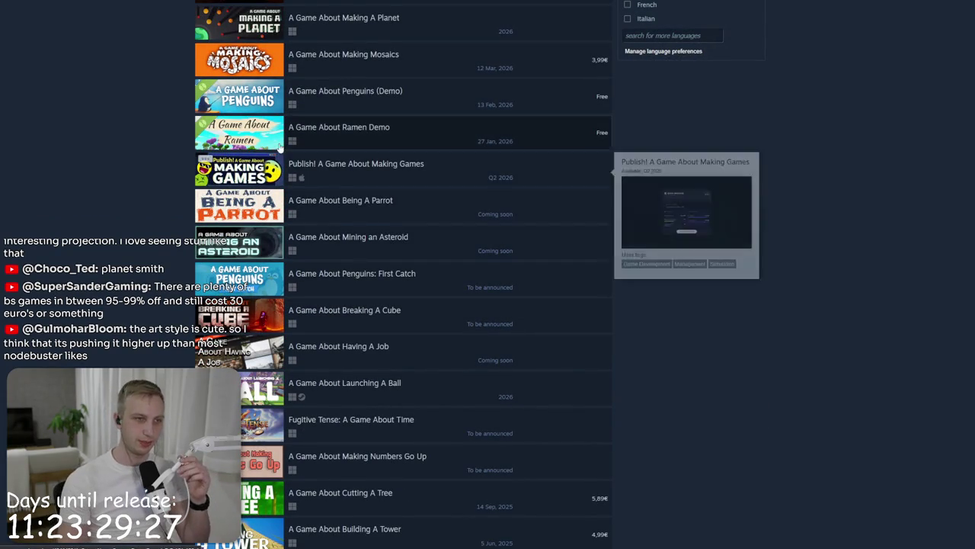
scroll(263, 183, "down", 3)
mouse_move(251, 211)
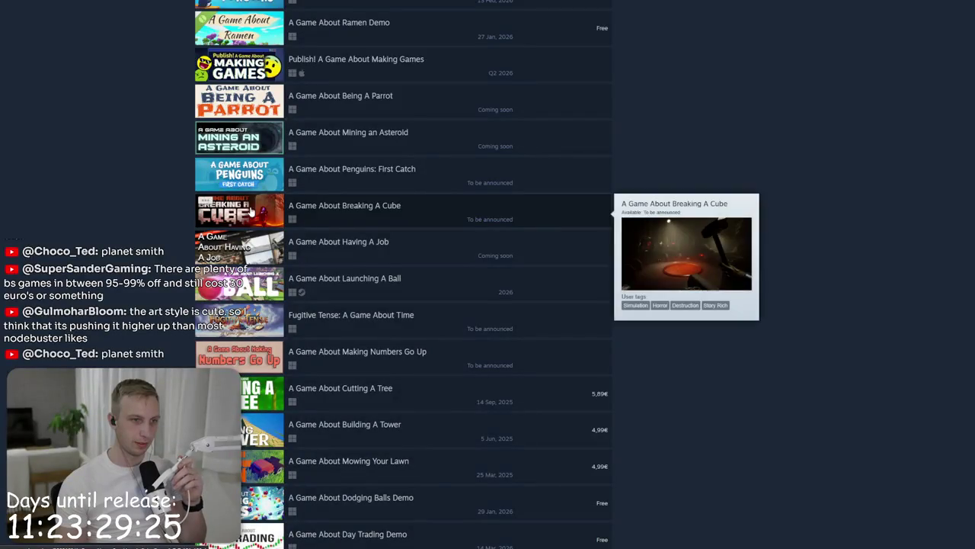
scroll(249, 342, "down", 3)
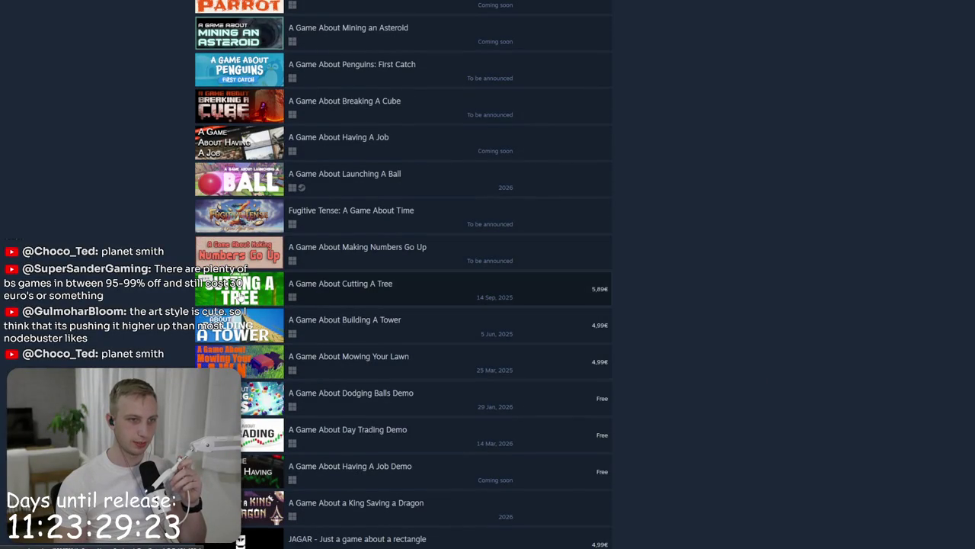
mouse_move(251, 288)
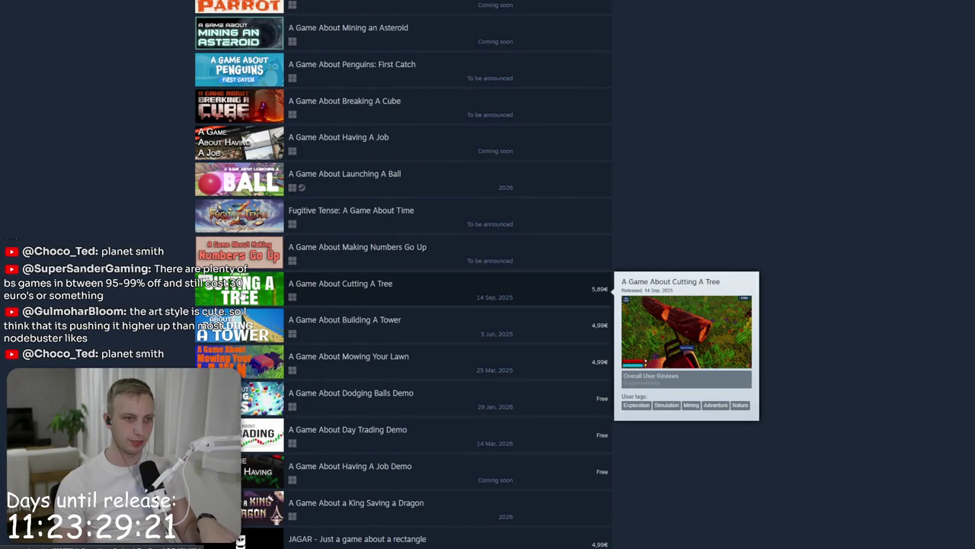
left_click(316, 316)
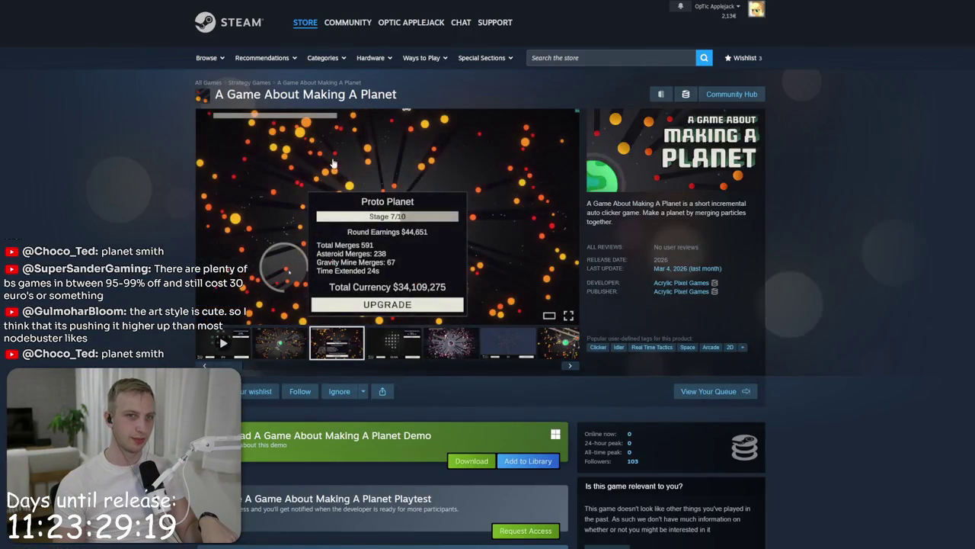
Step: Browse A Game About Cutting A Tree's screenshots, including the forest and bear shots
key("ctrl+w")
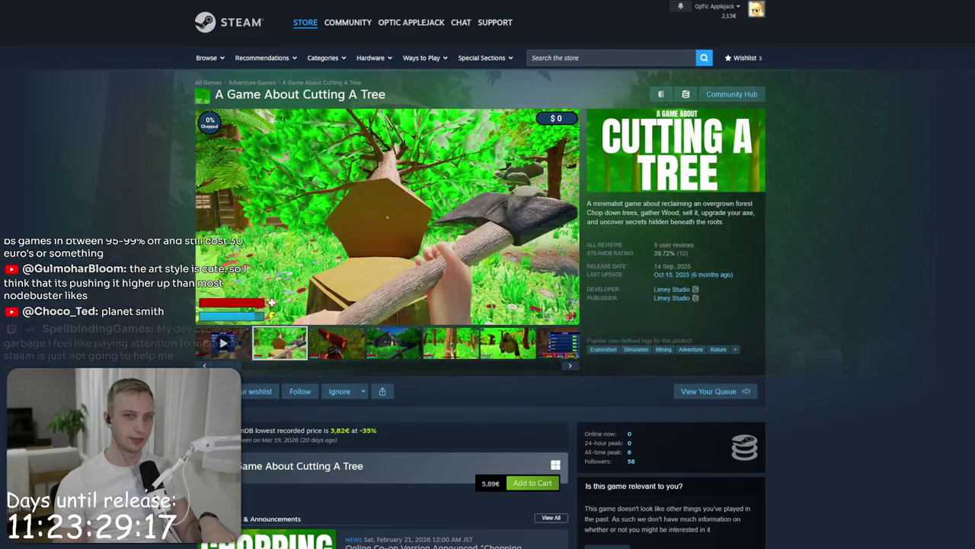
left_click(347, 338)
left_click(448, 346)
left_click(508, 346)
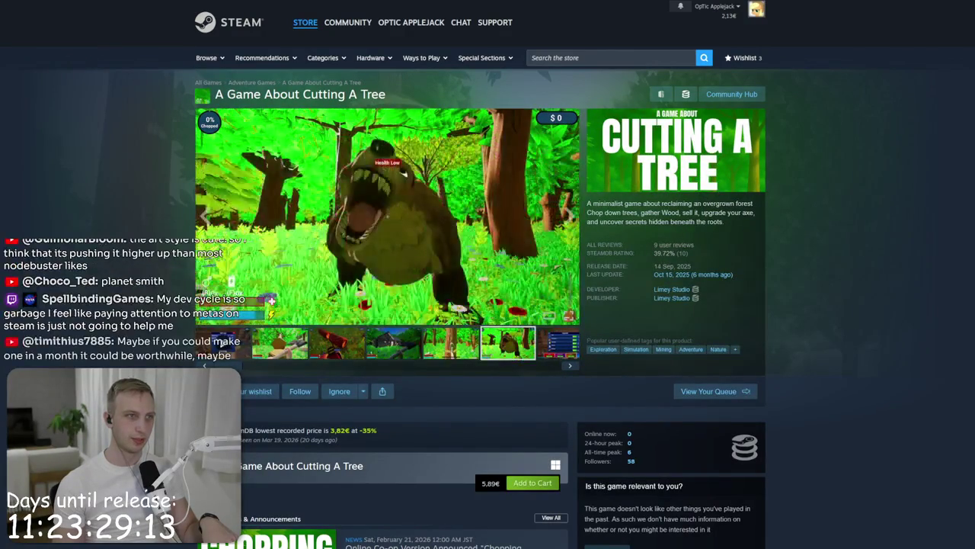
key("ctrl+w")
key("ctrl+w")
Step: Scroll the results again and return to the A Game About Making A Planet page
scroll(321, 278, "down", 15)
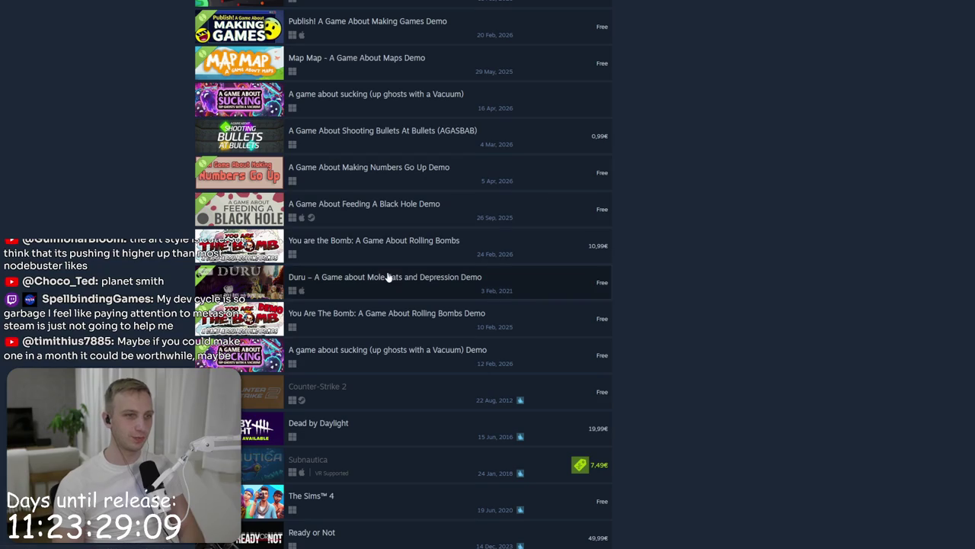
scroll(428, 231, "up", 2)
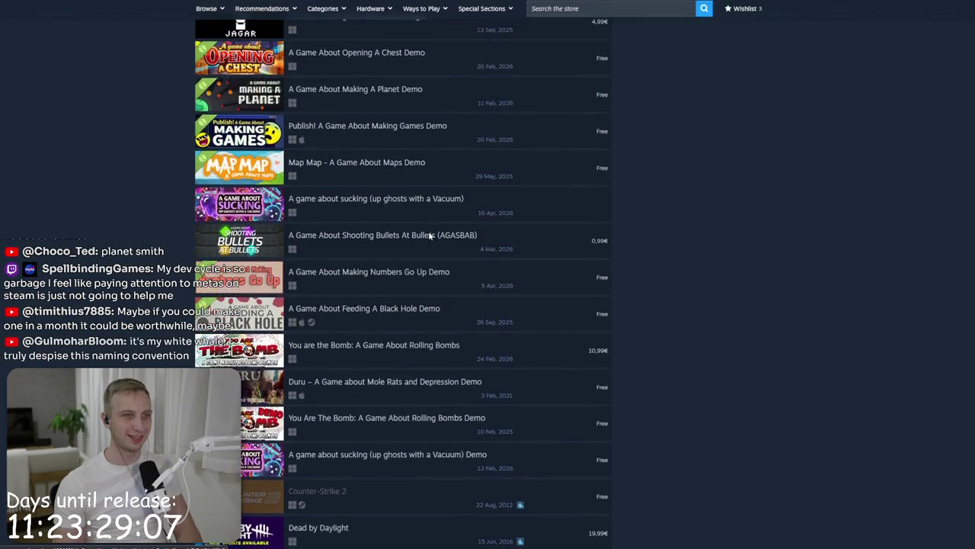
scroll(429, 285, "down", 6)
scroll(231, 292, "down", 3)
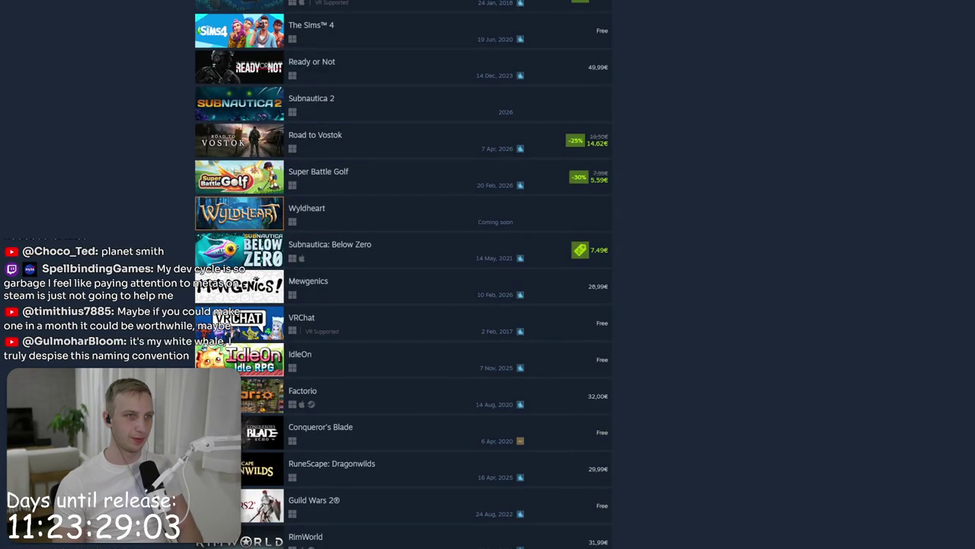
key("alt+Left")
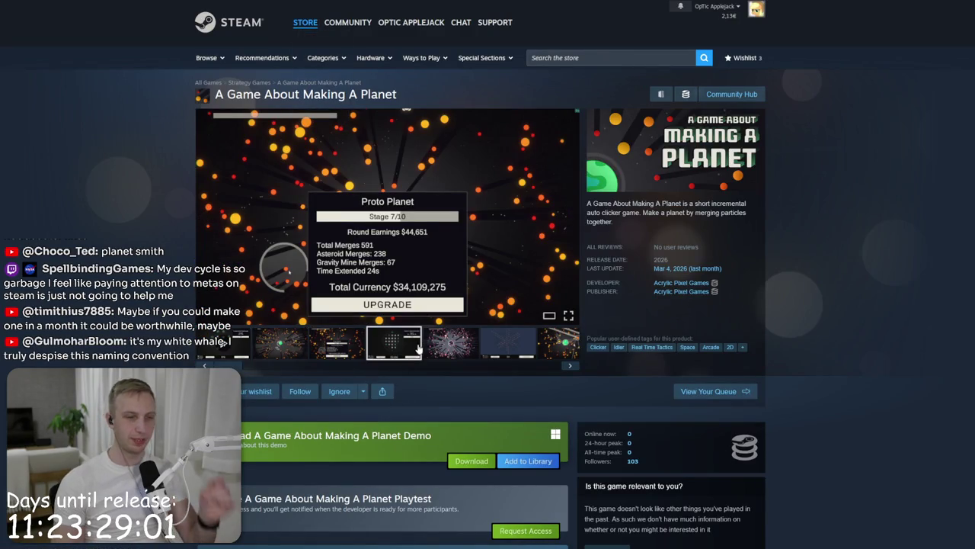
Step: Flip through A Game About Making A Planet's screenshots to the sixth, then start a store search
left_click(393, 344)
left_click(451, 344)
left_click(511, 350)
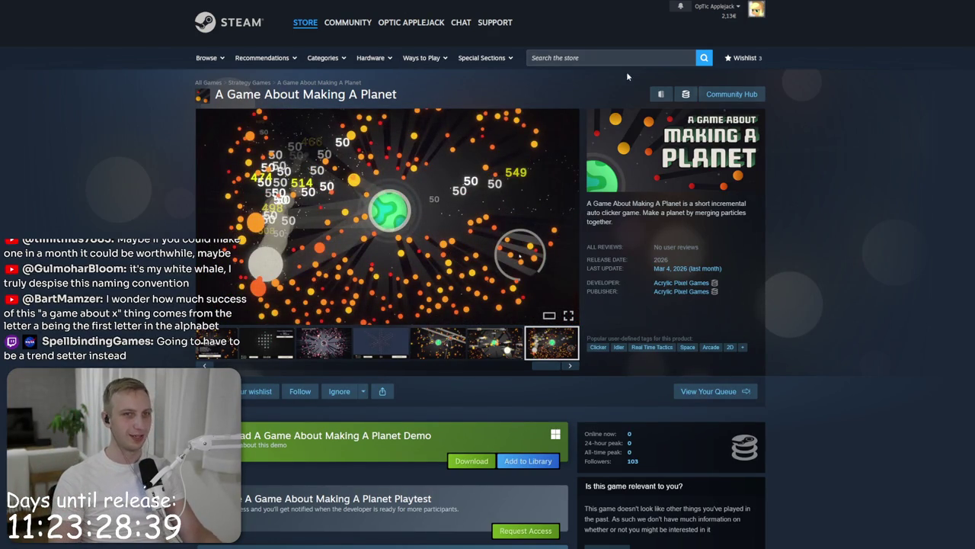
left_click(619, 58)
Step: Open the Vampire Crawlers store page from the search and step through its thumbnails to the sixth screenshot
type("re cra")
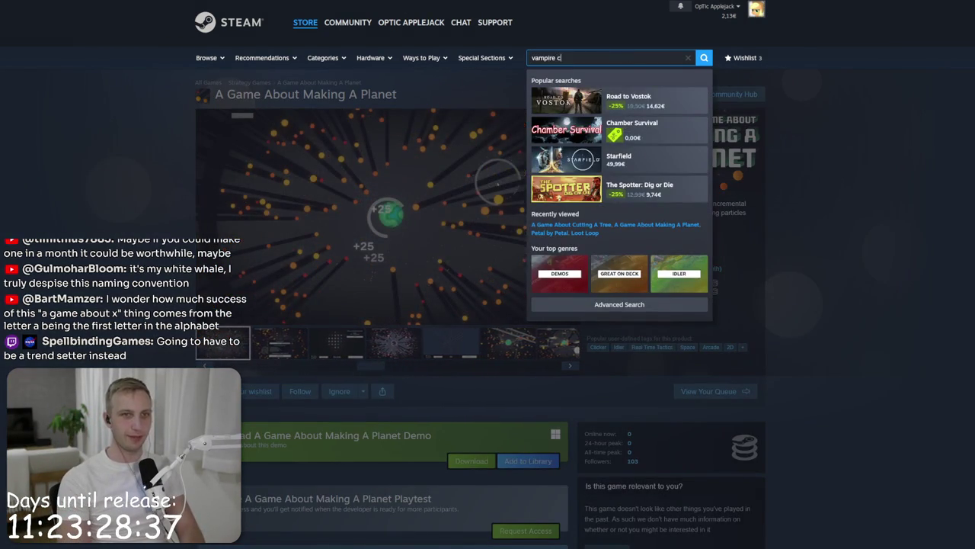
left_click(617, 96)
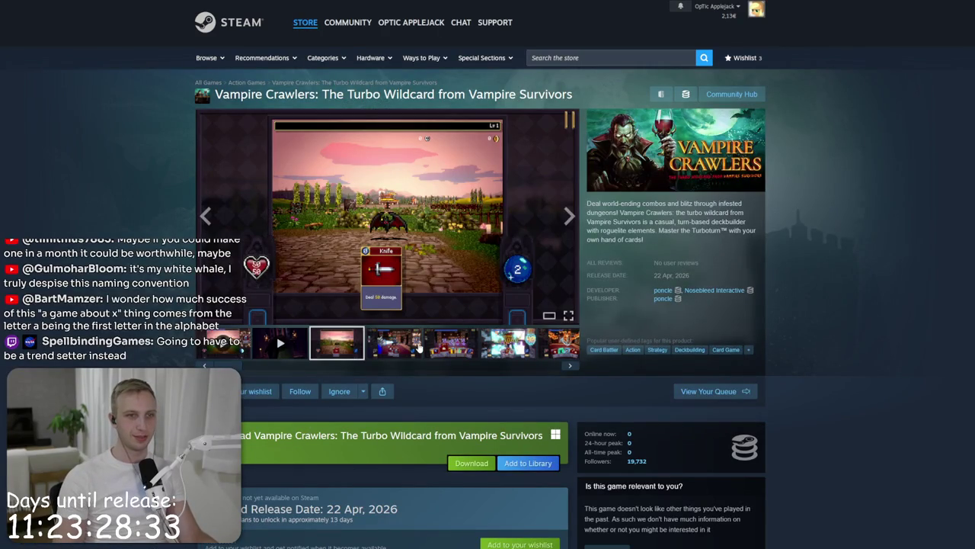
left_click(418, 348)
left_click(451, 343)
left_click(521, 344)
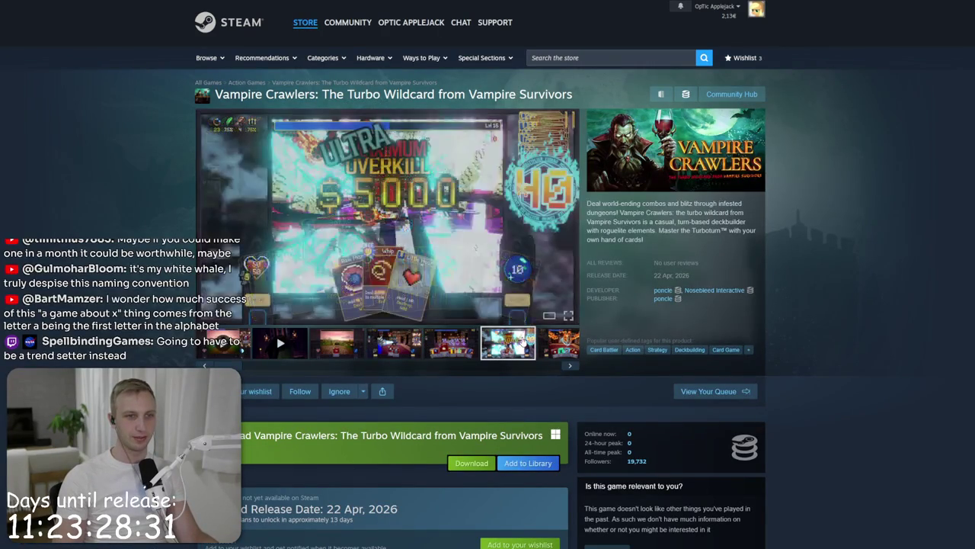
Step: Advance through the Vampire Crawlers media, past the dragon and library battles, to the field video
left_click(566, 225)
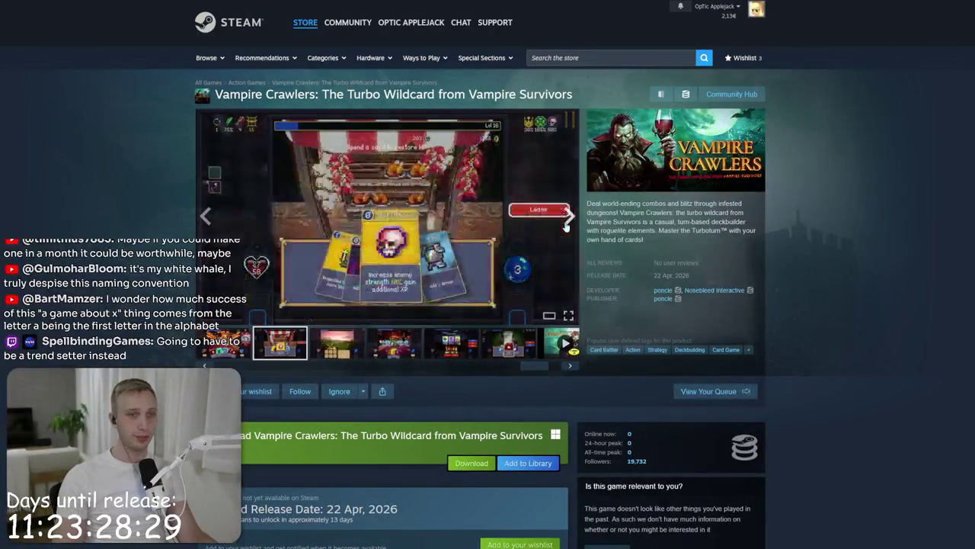
left_click(566, 226)
left_click(566, 226)
left_click(566, 226)
left_click(566, 225)
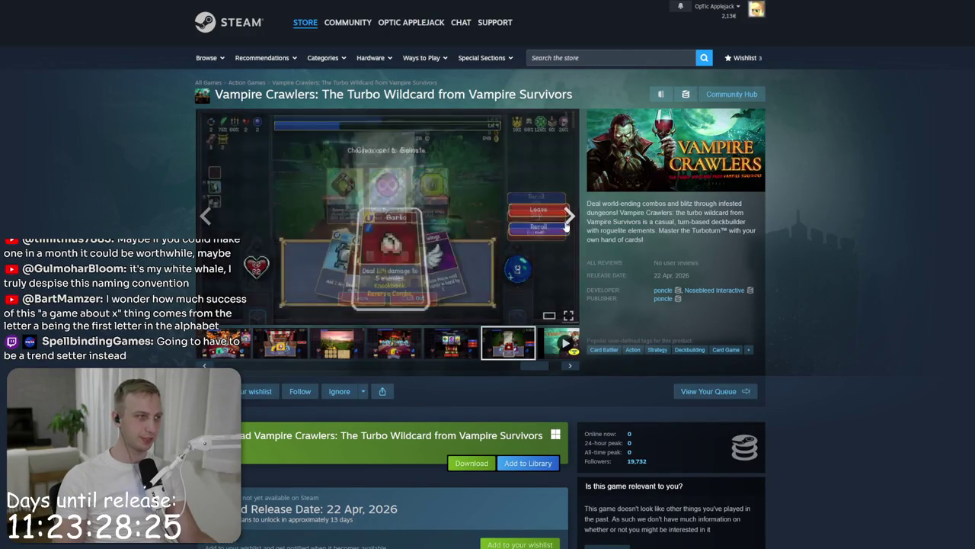
left_click(566, 225)
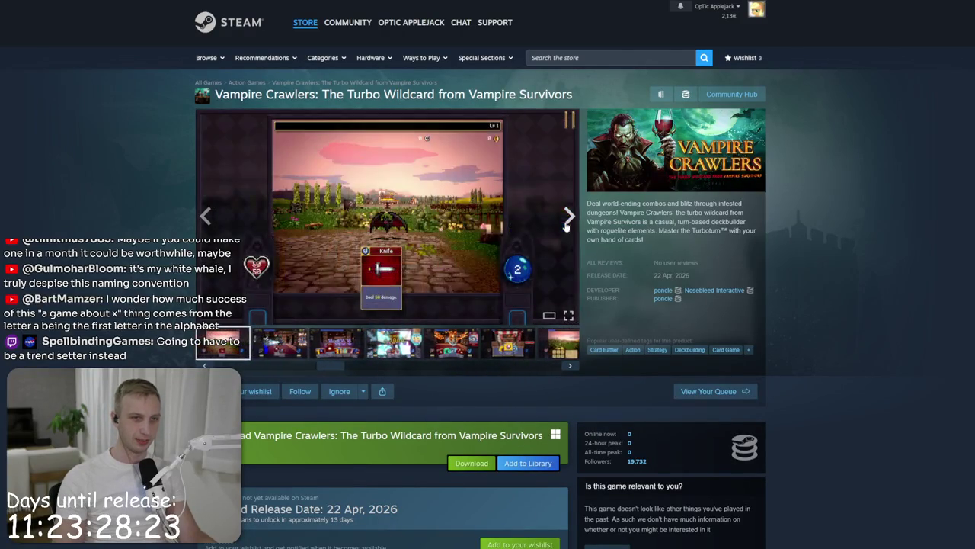
left_click(567, 225)
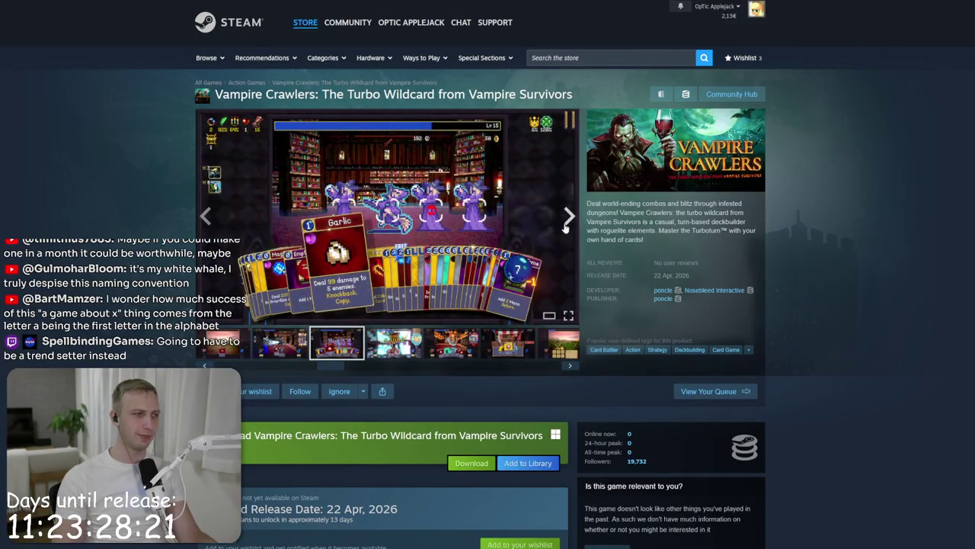
left_click(566, 226)
left_click(566, 226)
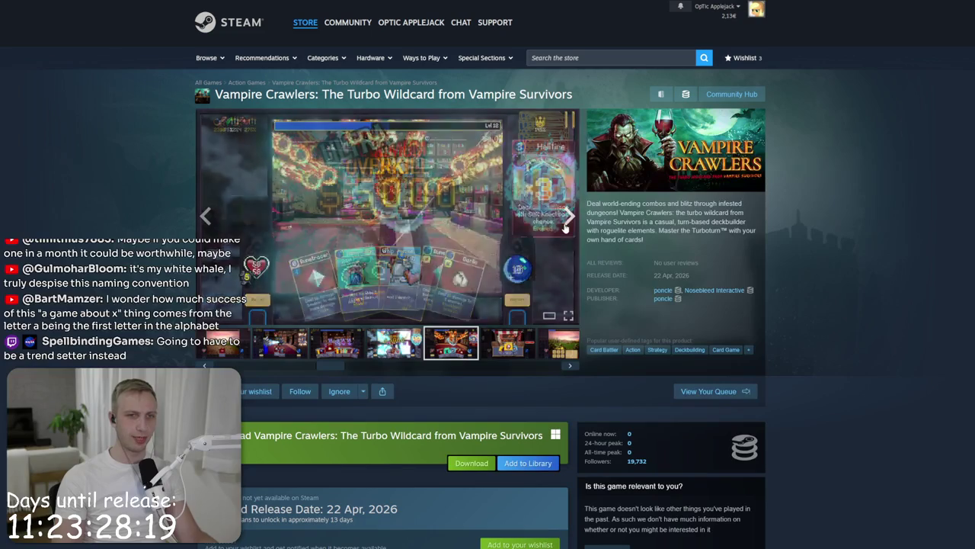
left_click(566, 226)
left_click(566, 225)
Step: View the screenshots enlarged up to the Garlic card shot, then close the viewer
left_click(464, 230)
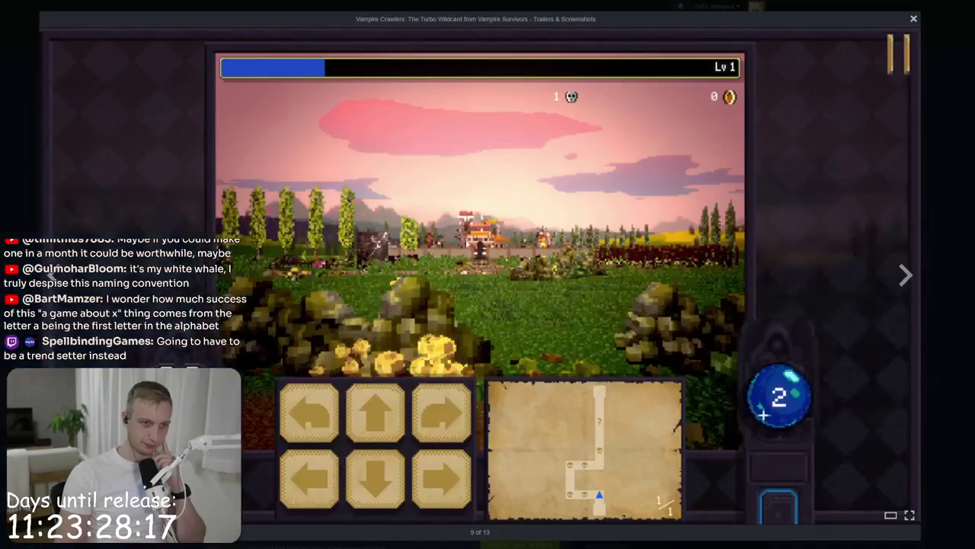
left_click(464, 245)
left_click(464, 245)
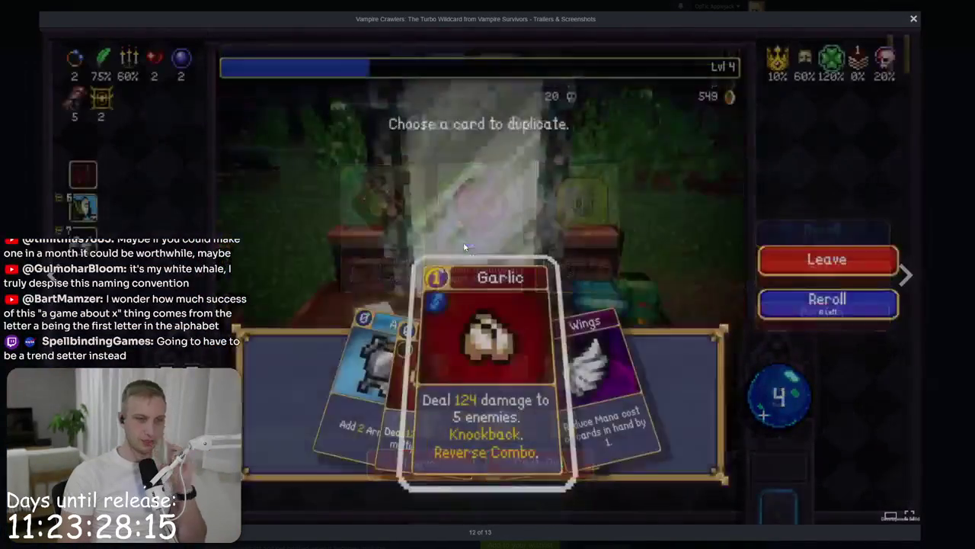
left_click(464, 245)
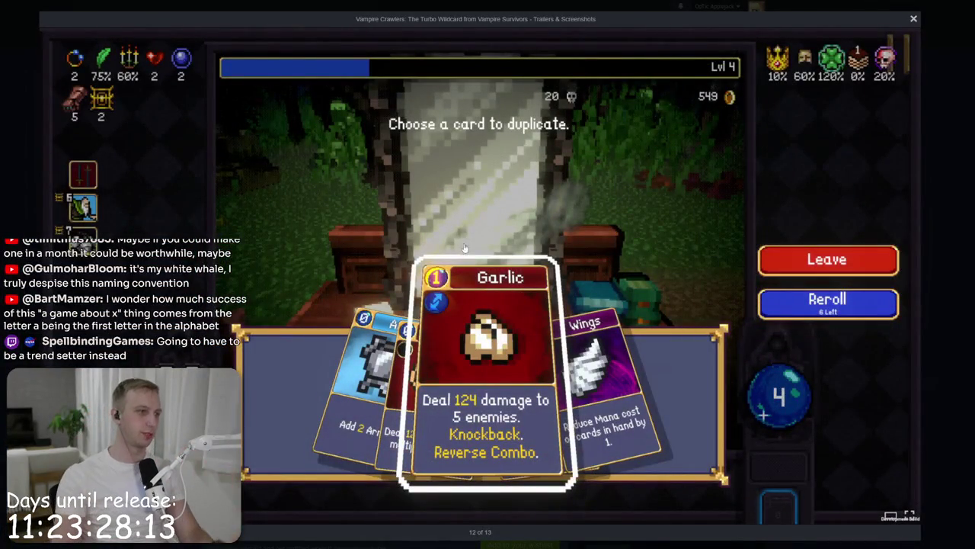
key("Escape")
Step: Open the 'Vampire Crawlers is coming April 21st' announcement from the news section
scroll(159, 198, "down", 5)
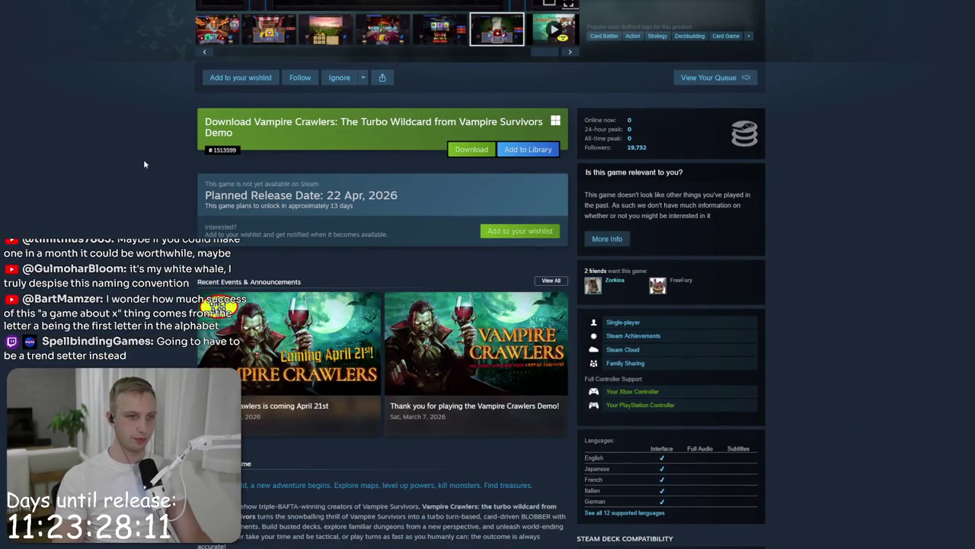
mouse_move(263, 344)
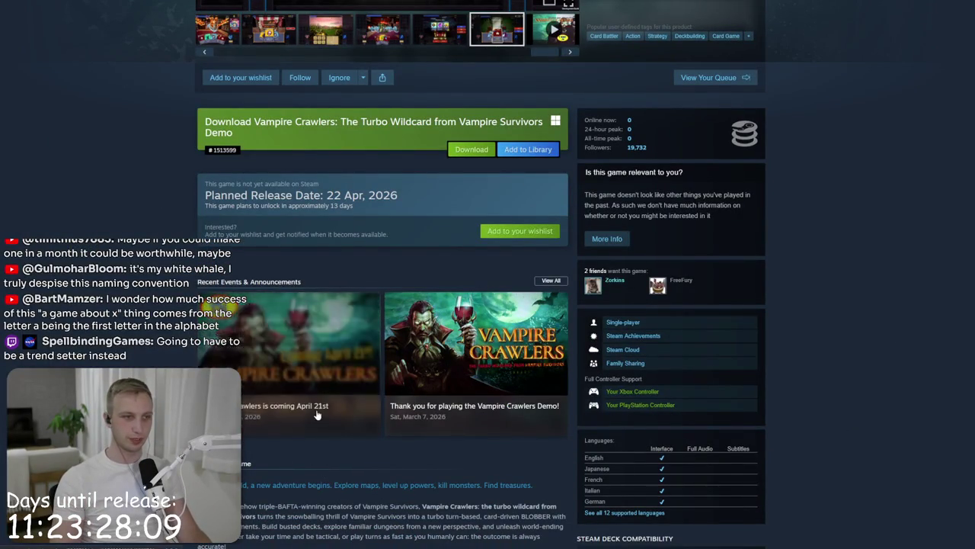
left_click(295, 370)
Step: Scroll the announcement and select the paragraph describing the release date trailer
mouse_move(290, 397)
left_mouse_down()
mouse_move(396, 445)
mouse_move(424, 444)
left_mouse_up()
scroll(424, 443, "down", 1)
scroll(433, 282, "down", 2)
triple_click(433, 283)
triple_click(434, 283)
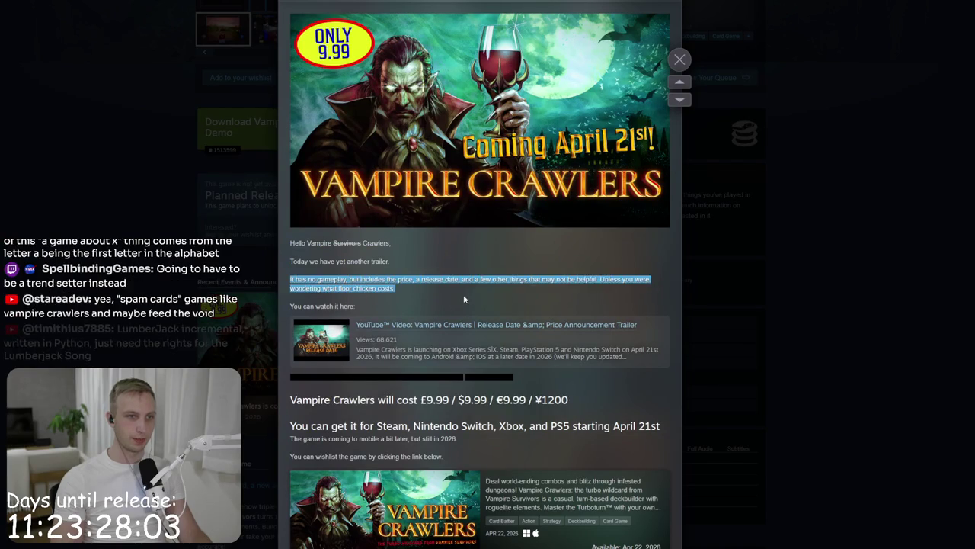
left_click(464, 294)
left_click_drag(467, 279, 396, 290)
left_click(467, 272)
triple_click(463, 296)
left_click(464, 296)
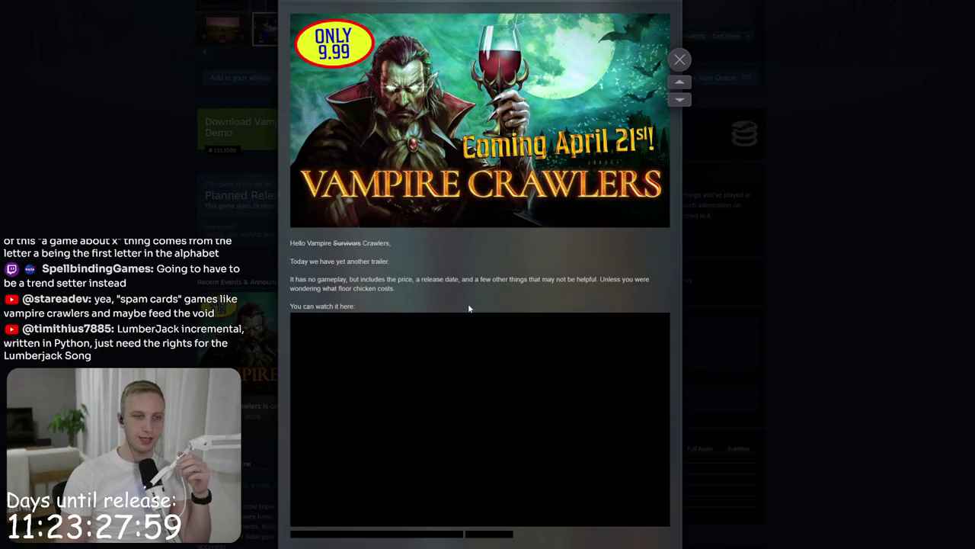
Step: Play the embedded release date trailer from 0:00, then close the announcement overlay for a new search
scroll(469, 307, "down", 2)
left_click(488, 290)
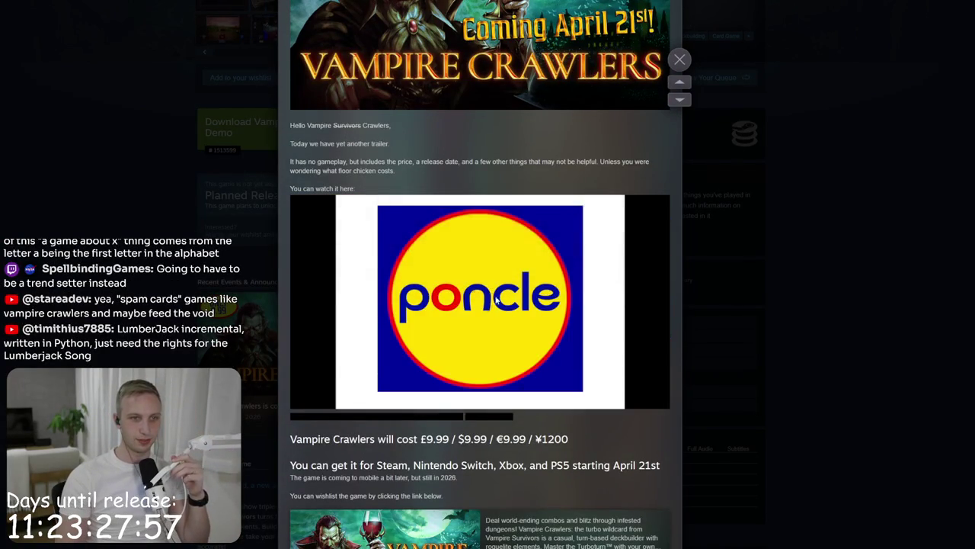
left_click_drag(313, 372, 295, 379)
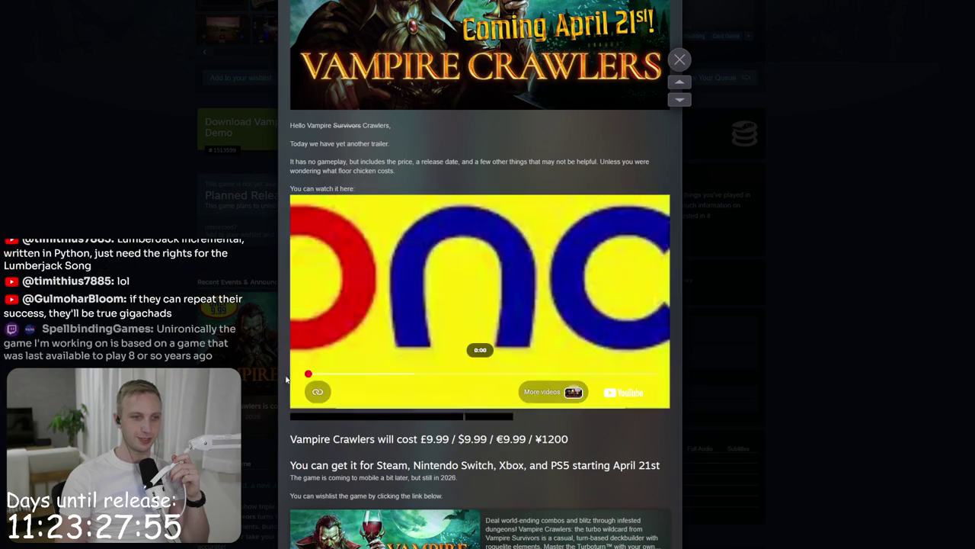
left_click(481, 323)
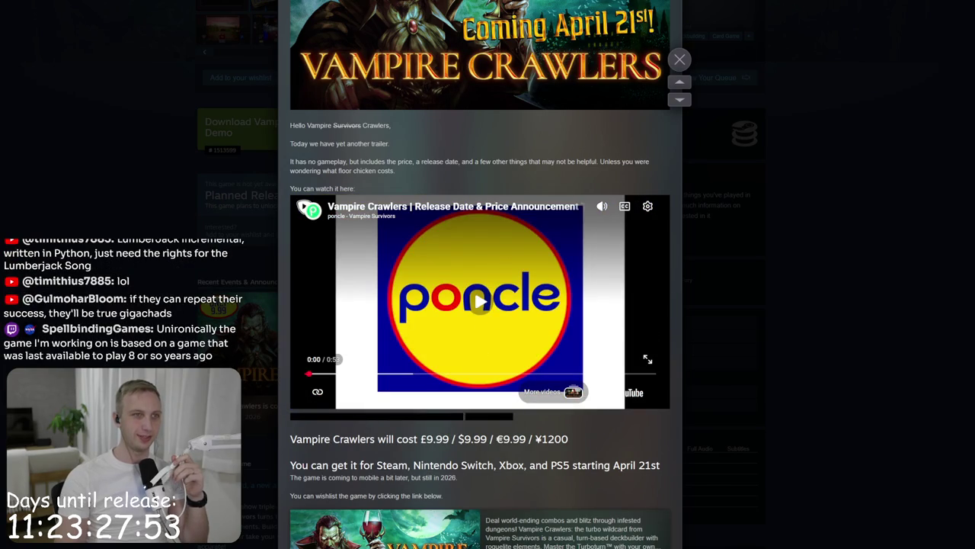
key("Escape")
key("ctrl+l")
Step: Search Google for 'lidl' and glance at its Shopping results
type("lidl")
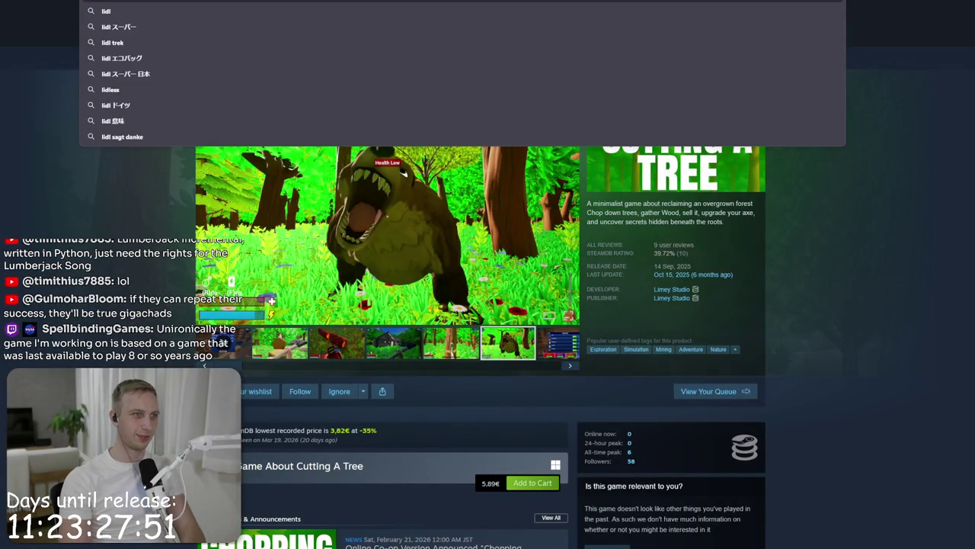
key("Return")
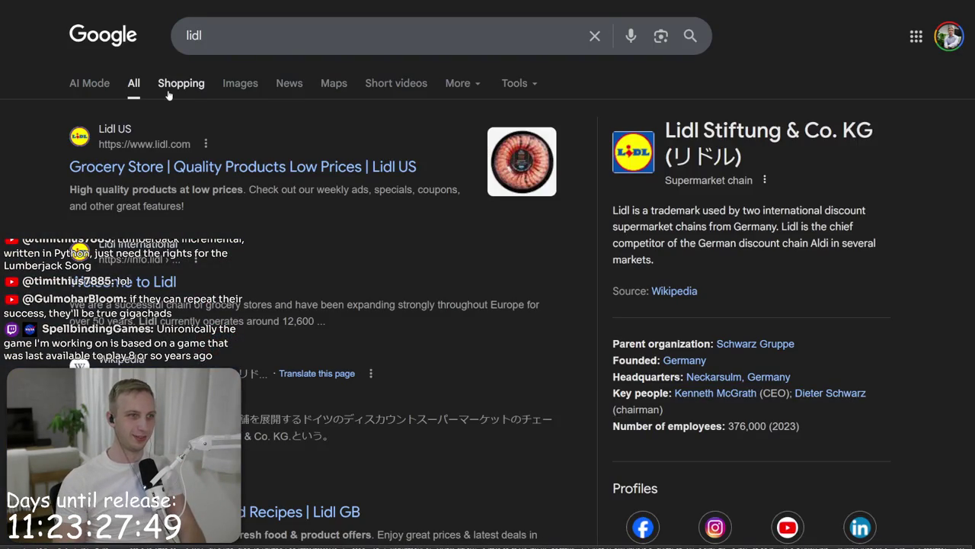
left_click(172, 86)
key("alt+Left")
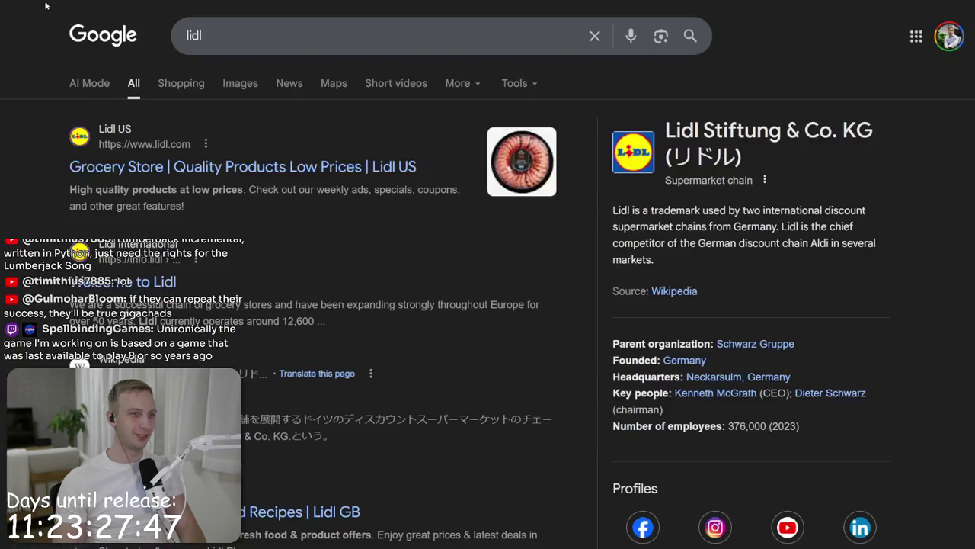
Step: View the lidl image results, then close the Vampire Crawlers announcement tab
left_click(230, 84)
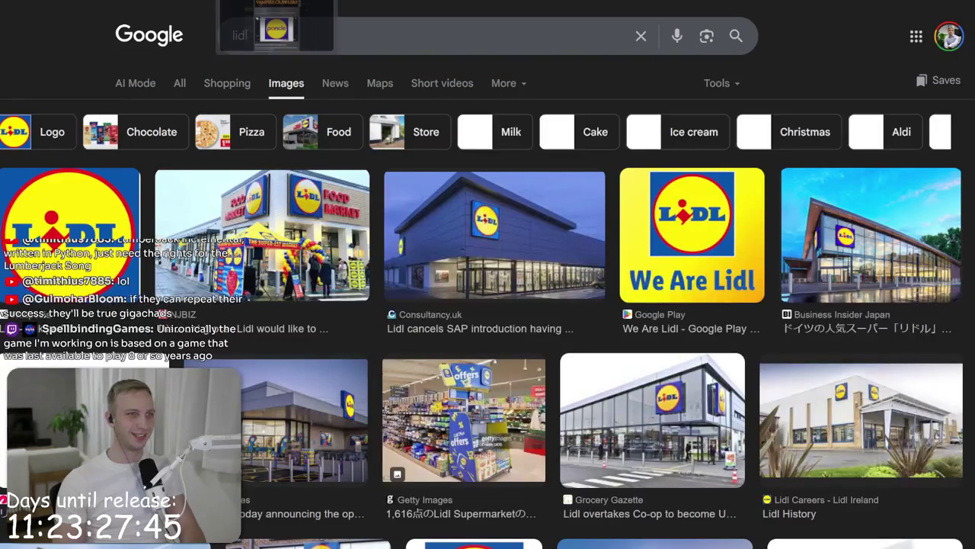
left_click(275, 1)
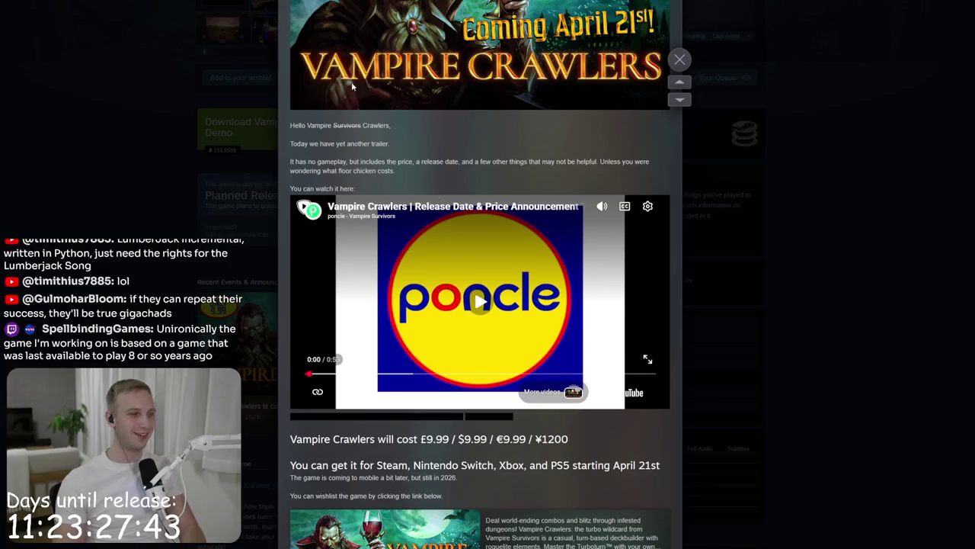
key("ctrl+w")
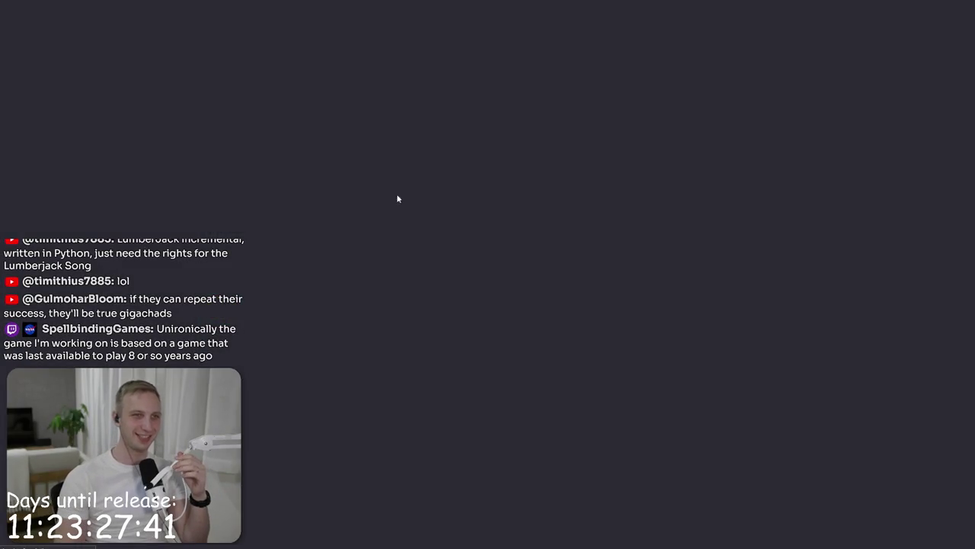
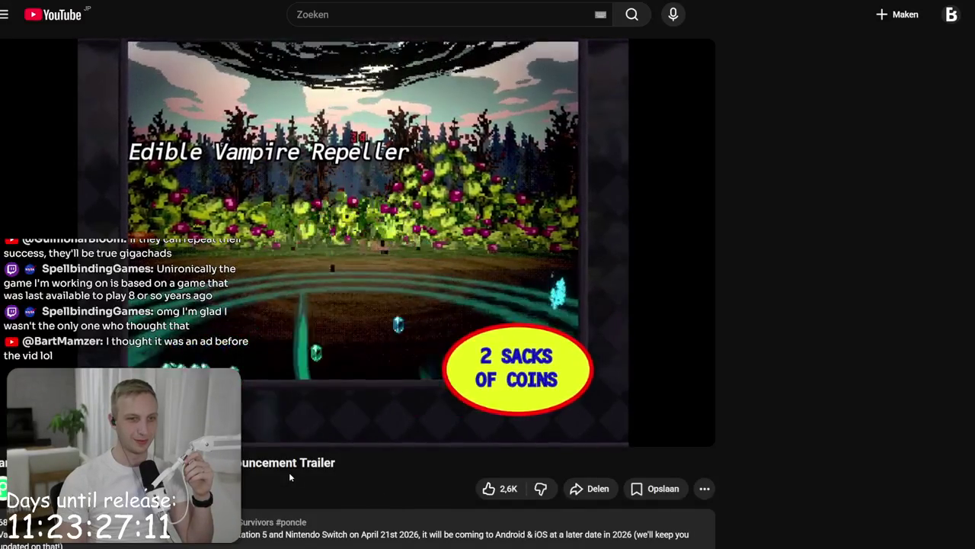
Step: Play the Vampire Crawlers trailer to its end card showing £9.99 pricing and the April 21st 2026 release
mouse_move(382, 361)
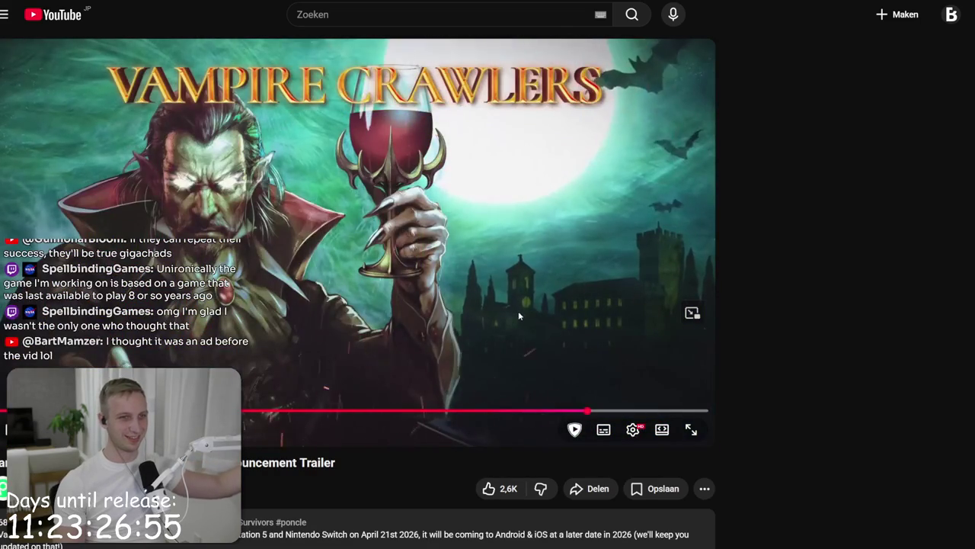
left_click(532, 344)
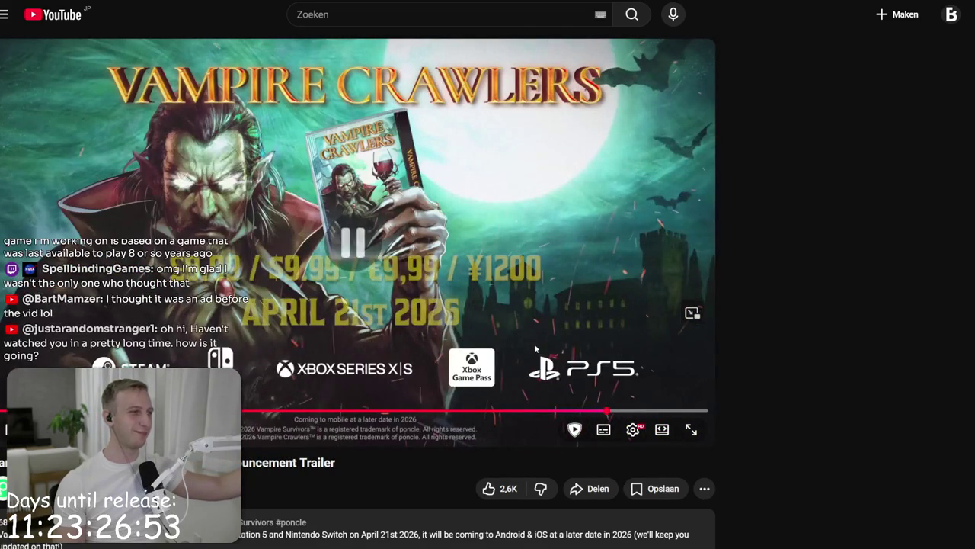
left_click(523, 328)
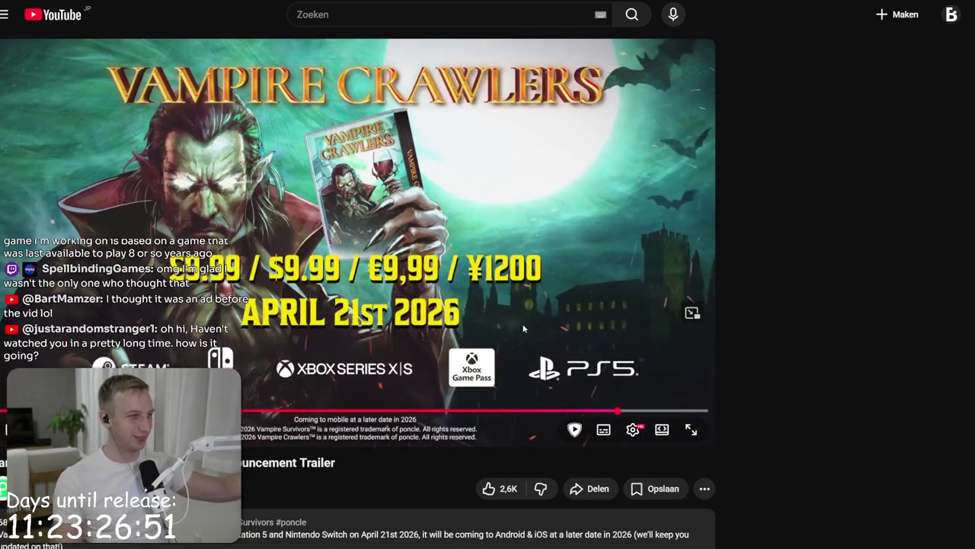
left_click(523, 327)
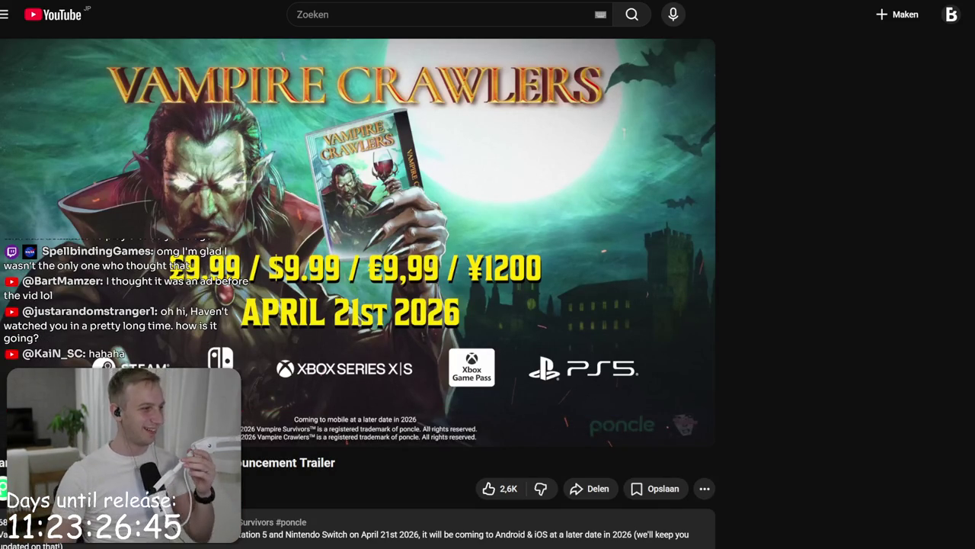
scroll(175, 263, "down", 1)
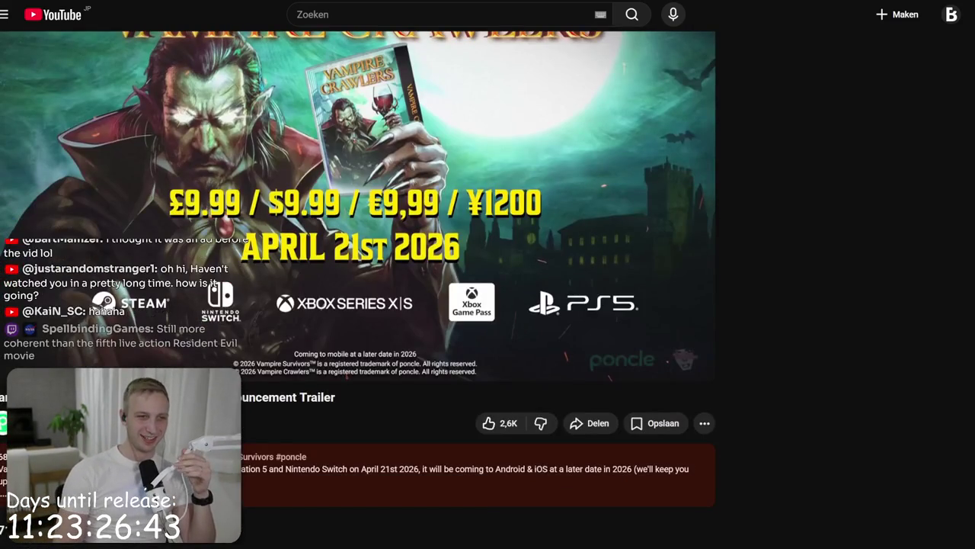
scroll(362, 366, "down", 2)
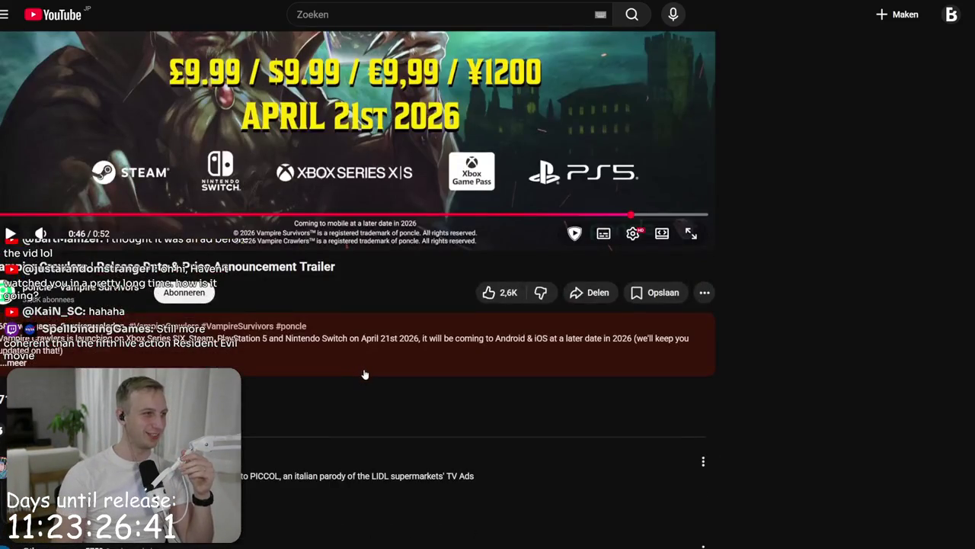
scroll(364, 373, "down", 2)
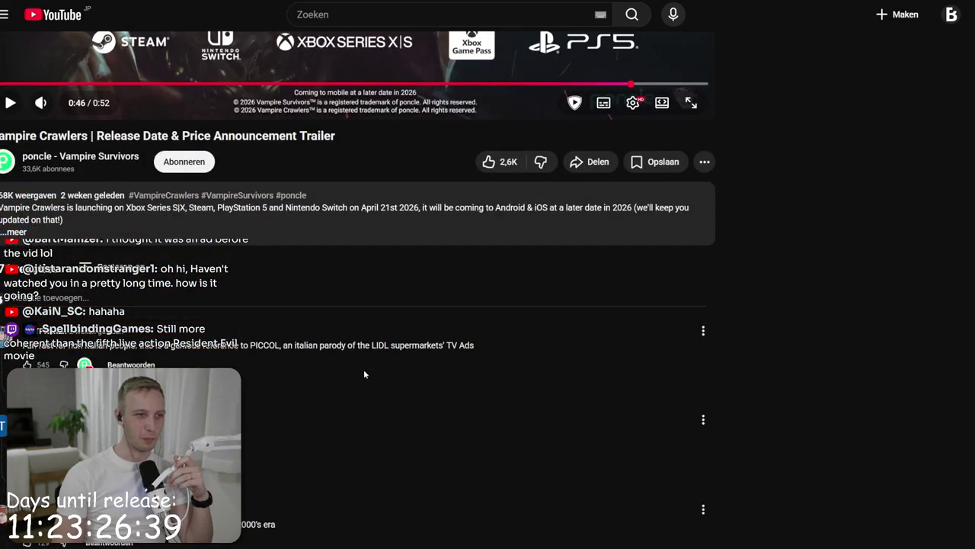
mouse_move(23, 345)
left_mouse_down()
mouse_move(475, 346)
mouse_move(349, 346)
left_mouse_up()
scroll(349, 347, "down", 1)
left_click(347, 350)
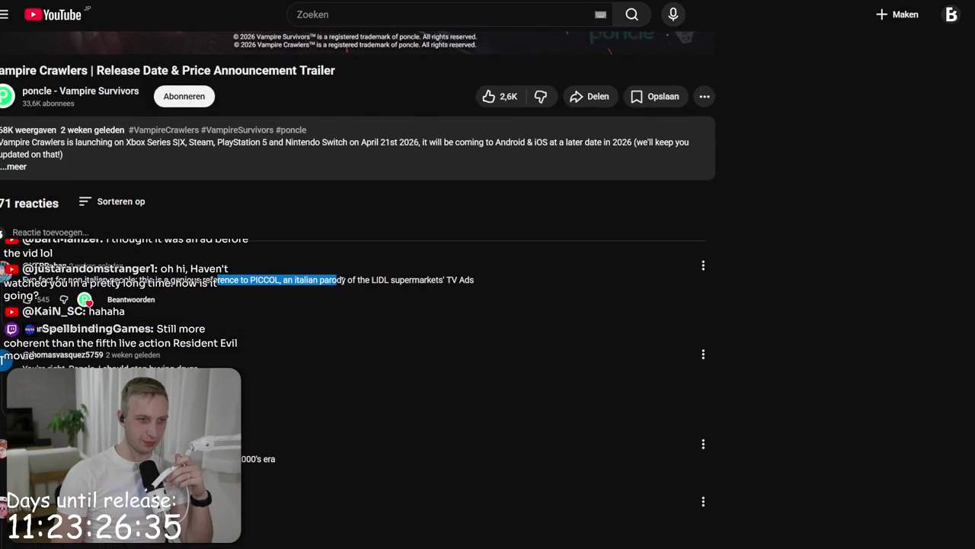
left_click_drag(233, 280, 445, 280)
left_click_drag(367, 280, 510, 273)
left_click(506, 283)
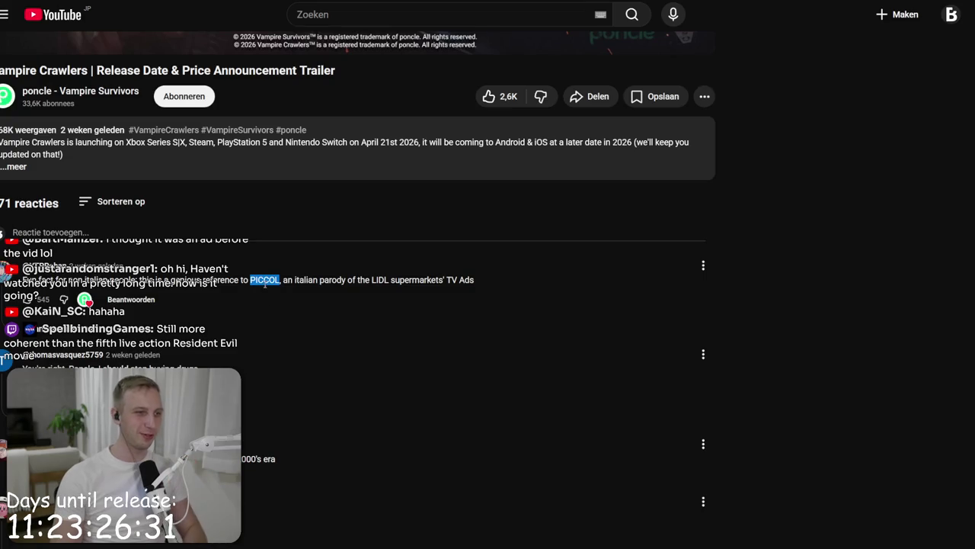
scroll(294, 414, "down", 4)
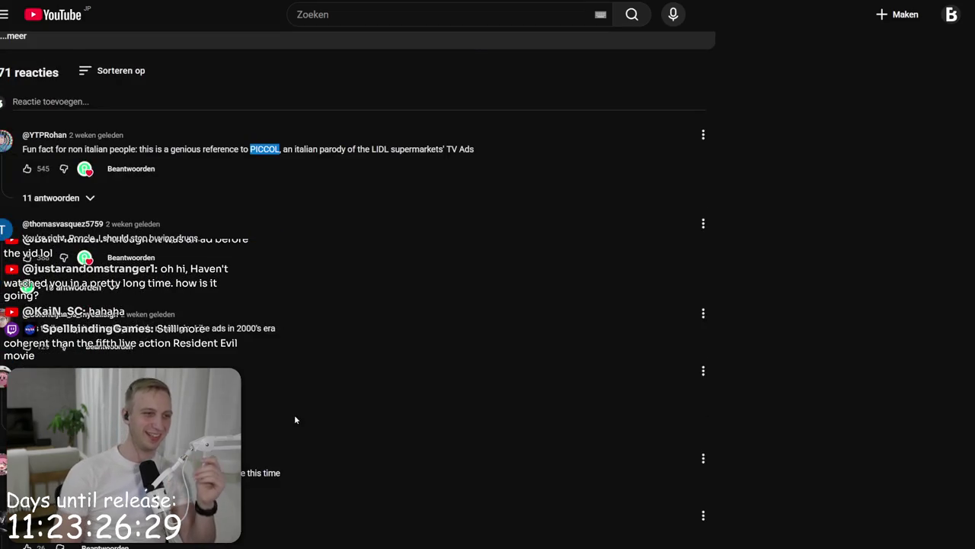
scroll(242, 286, "down", 1)
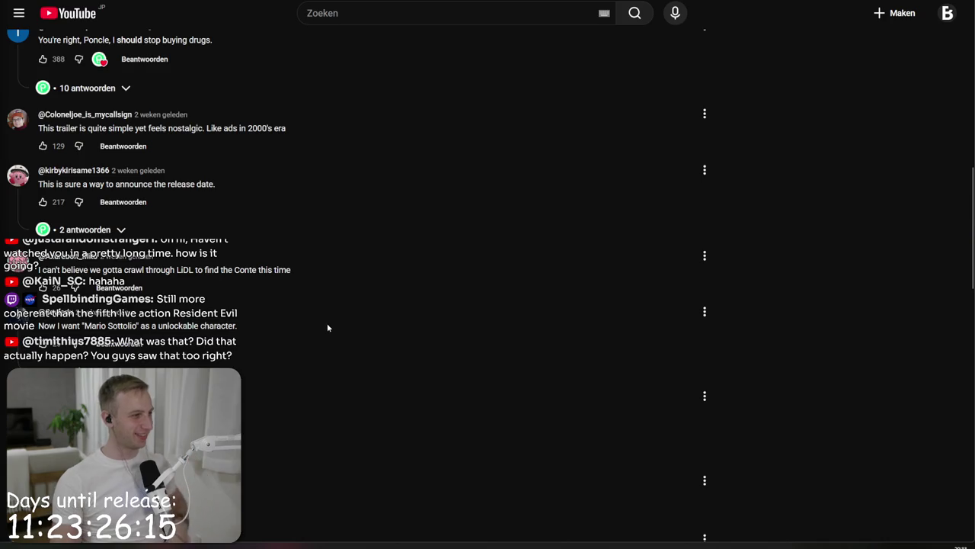
scroll(329, 327, "up", 10)
scroll(282, 368, "down", 4)
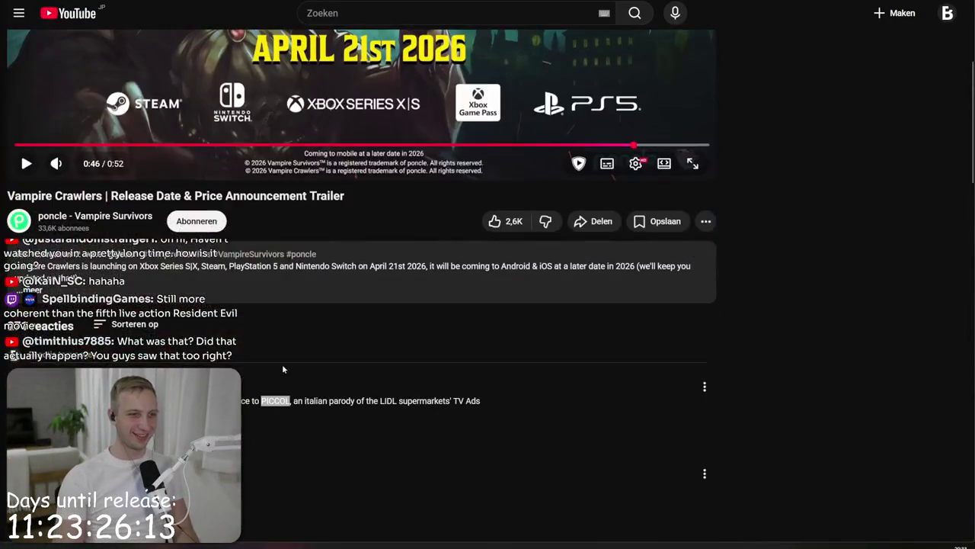
left_click(324, 14)
Step: Search YouTube for 'piccol ad', open a result and replay the Vampire Crawlers trailer from the start
type("piccol ad")
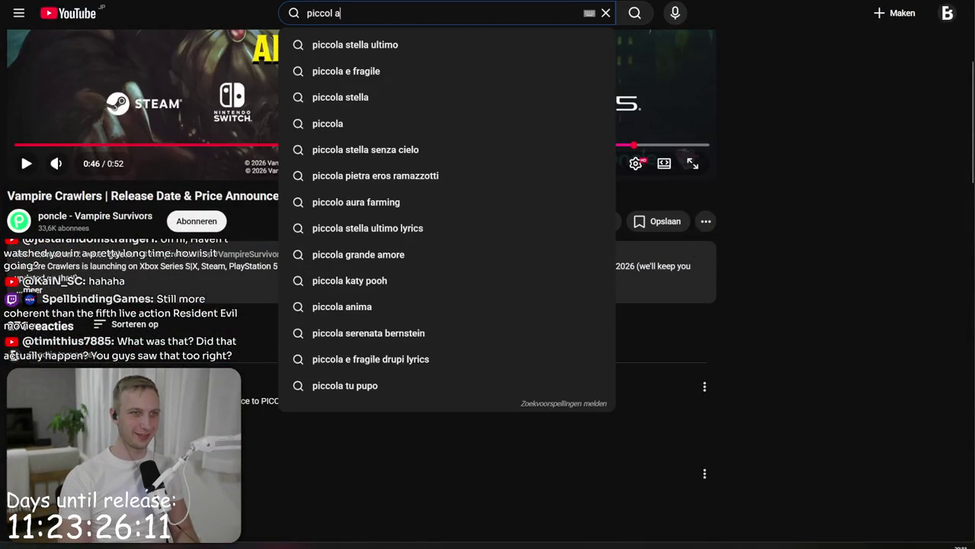
key("Return")
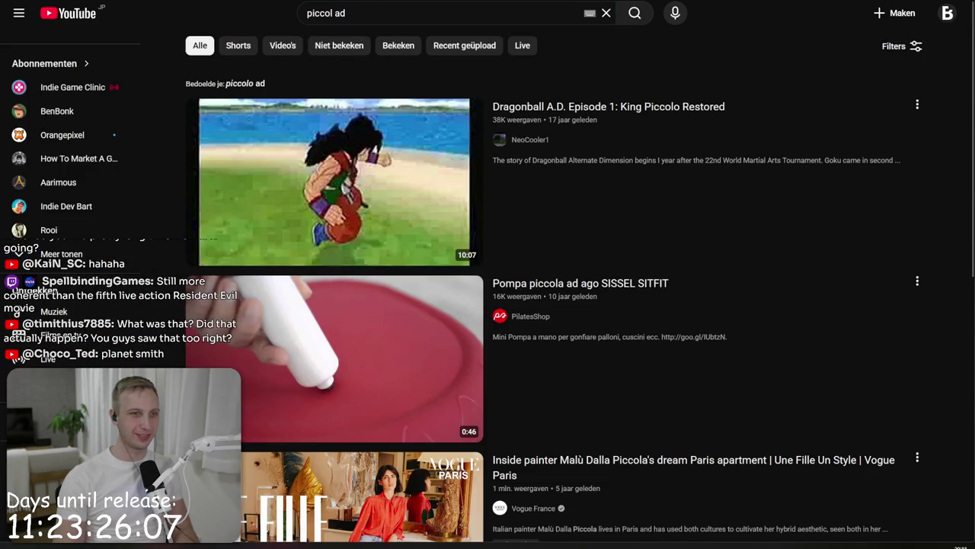
scroll(356, 78, "down", 3)
left_click(427, 223)
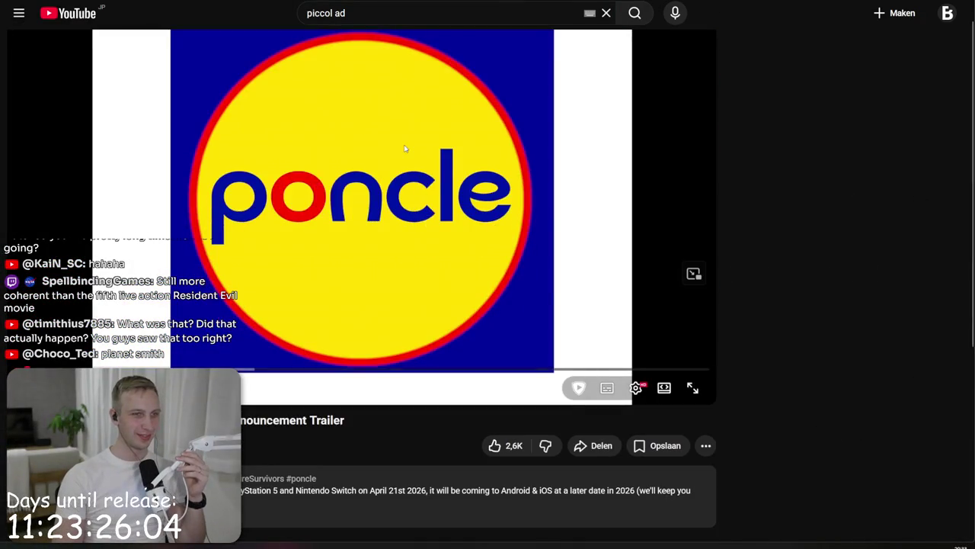
left_click(392, 264)
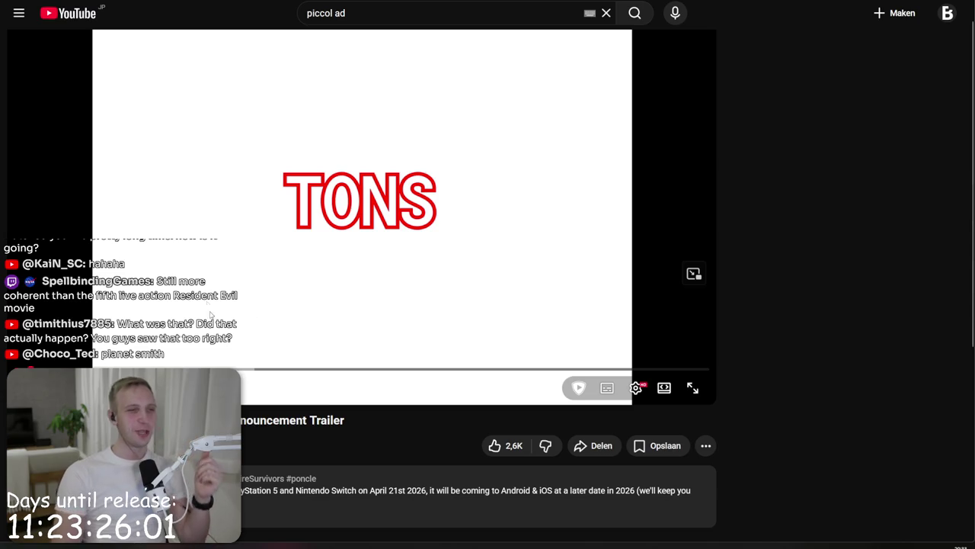
key("Left")
key("Left")
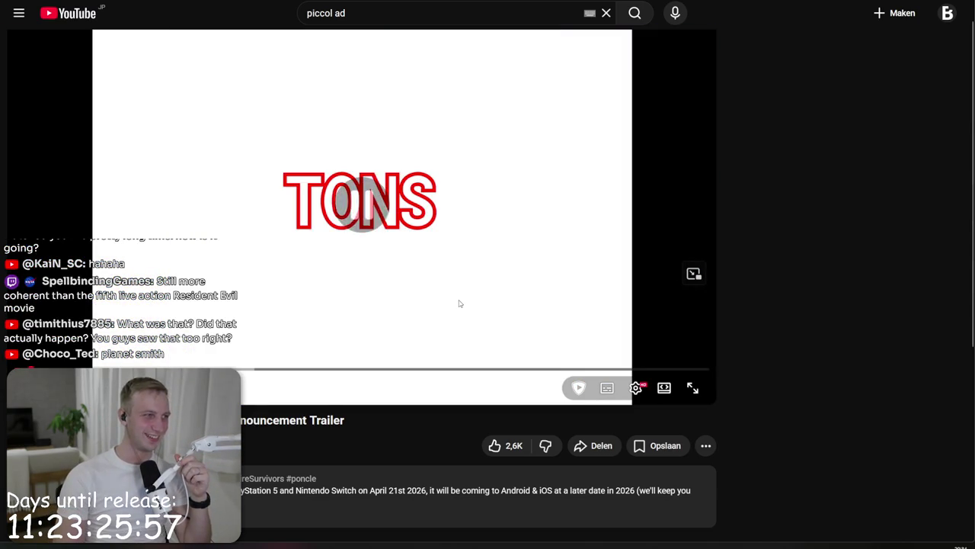
Step: Expand the trailer's description and highlight its lines, including the 'Developed by poncle' credit
scroll(332, 309, "down", 3)
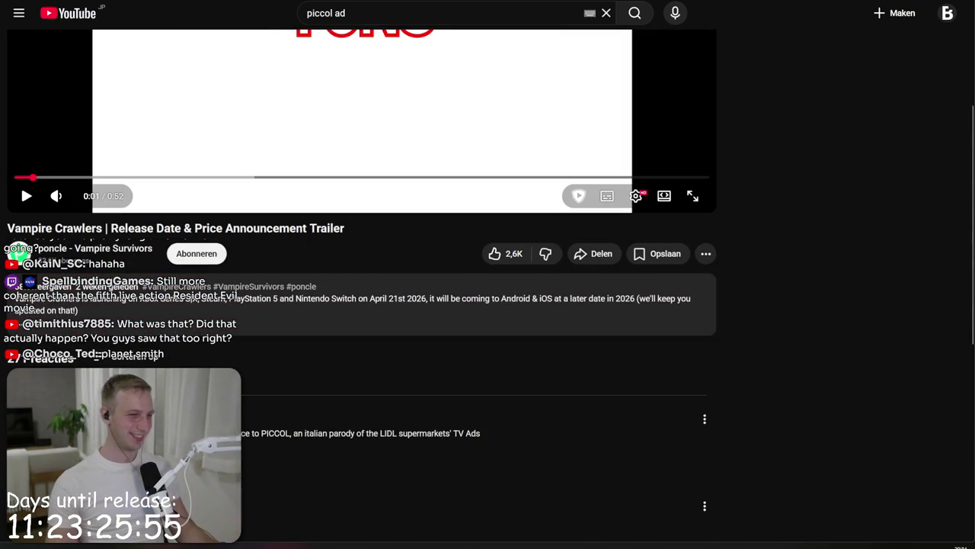
left_click(35, 326)
scroll(35, 326, "down", 3)
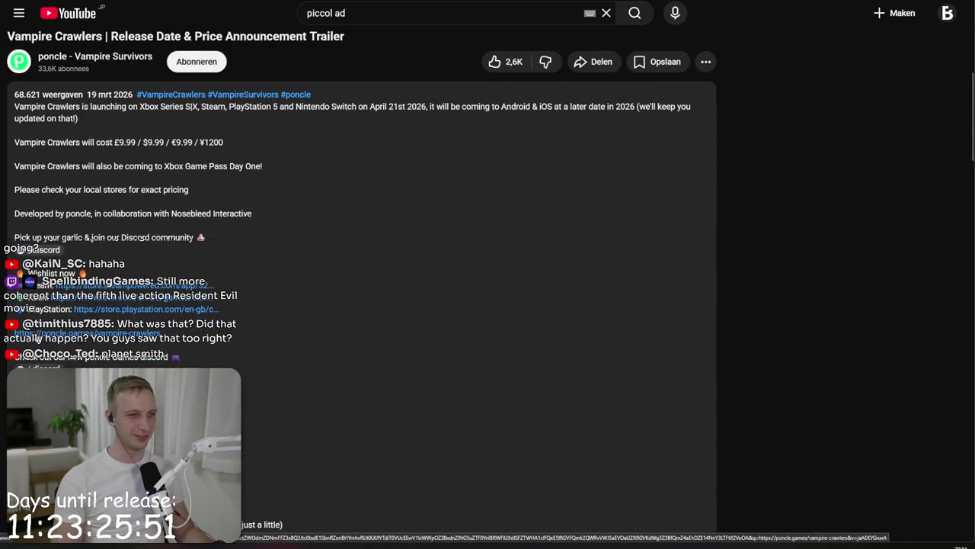
left_click_drag(257, 198, 255, 230)
left_click(254, 232)
triple_click(263, 206)
left_click(264, 201)
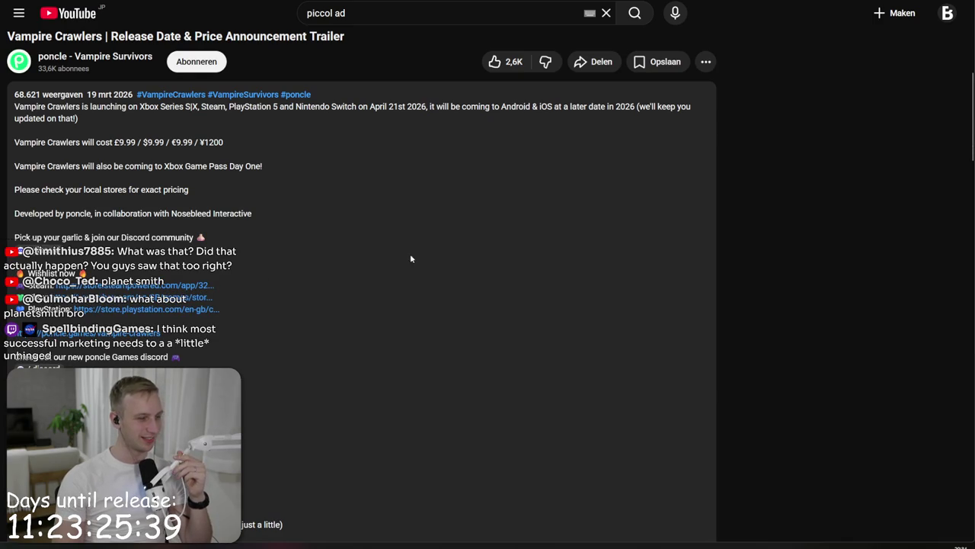
scroll(376, 280, "up", 5)
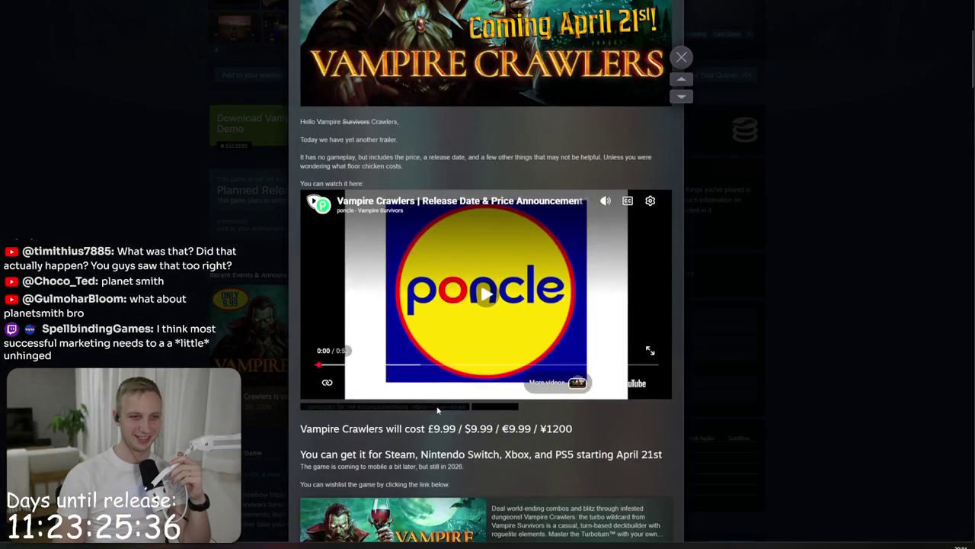
scroll(438, 410, "down", 3)
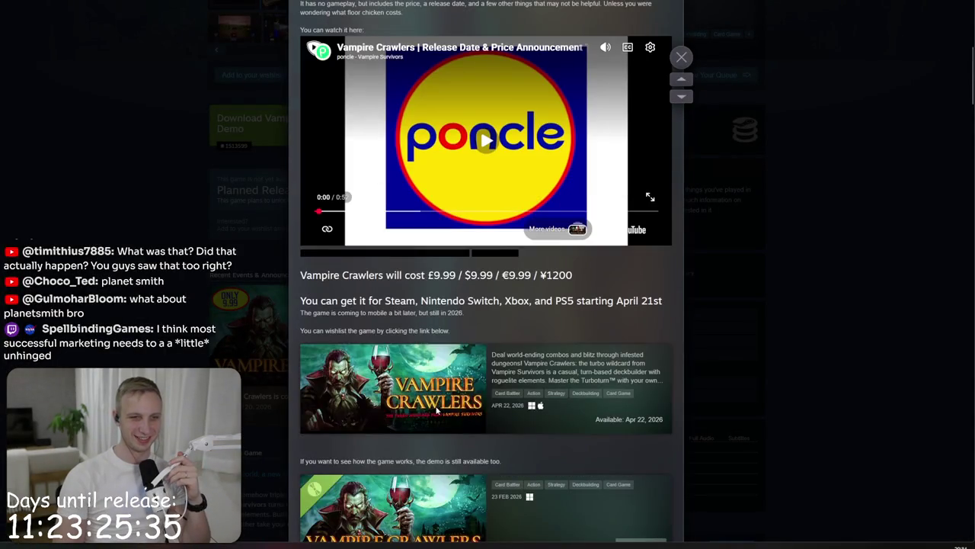
Step: Scroll the news post to the FAQs and highlight the answers about the price and why it's higher
scroll(625, 417, "down", 1)
scroll(362, 419, "down", 1)
triple_click(411, 419)
triple_click(568, 421)
scroll(568, 412, "down", 1)
left_click(457, 426)
triple_click(364, 449)
left_click(364, 472)
mouse_move(363, 471)
left_mouse_down()
mouse_move(548, 404)
mouse_move(516, 422)
mouse_move(544, 455)
mouse_move(559, 420)
left_mouse_up()
left_click(545, 455)
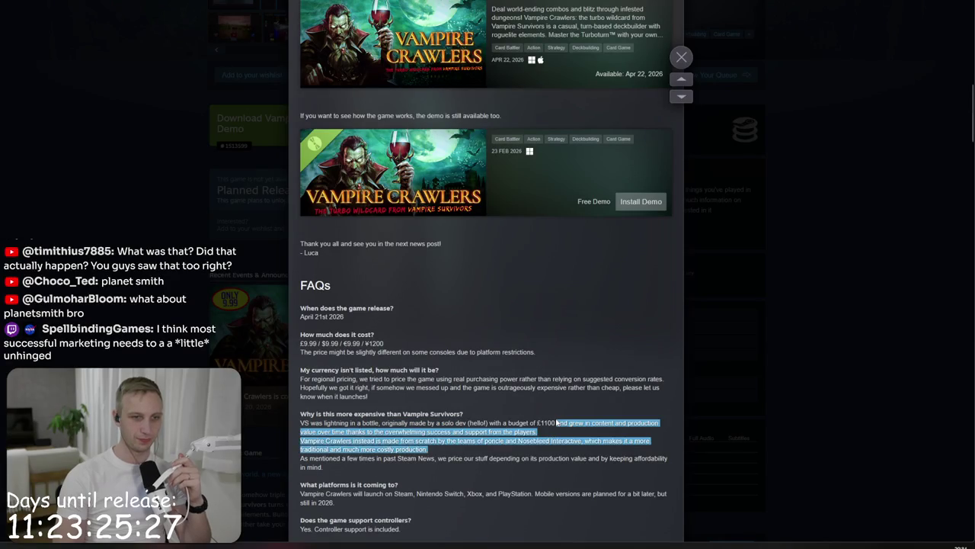
left_click(560, 420)
Step: Highlight the production-value and demo FAQ answers, then close the post and return to the page top
scroll(561, 355, "down", 2)
triple_click(562, 342)
scroll(561, 355, "down", 1)
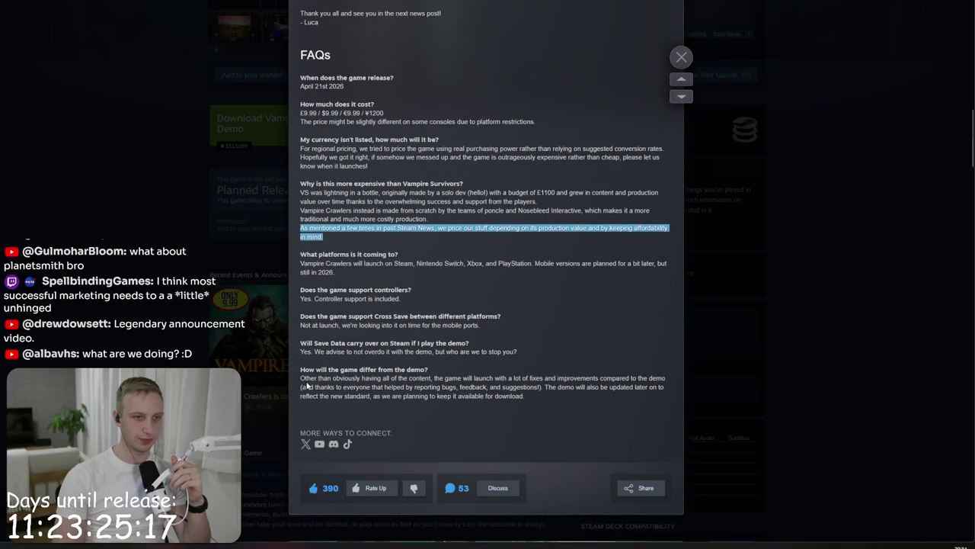
mouse_move(304, 386)
left_mouse_down()
mouse_move(300, 370)
mouse_move(301, 419)
left_mouse_up()
left_click(300, 379)
triple_click(299, 379)
left_click(299, 379)
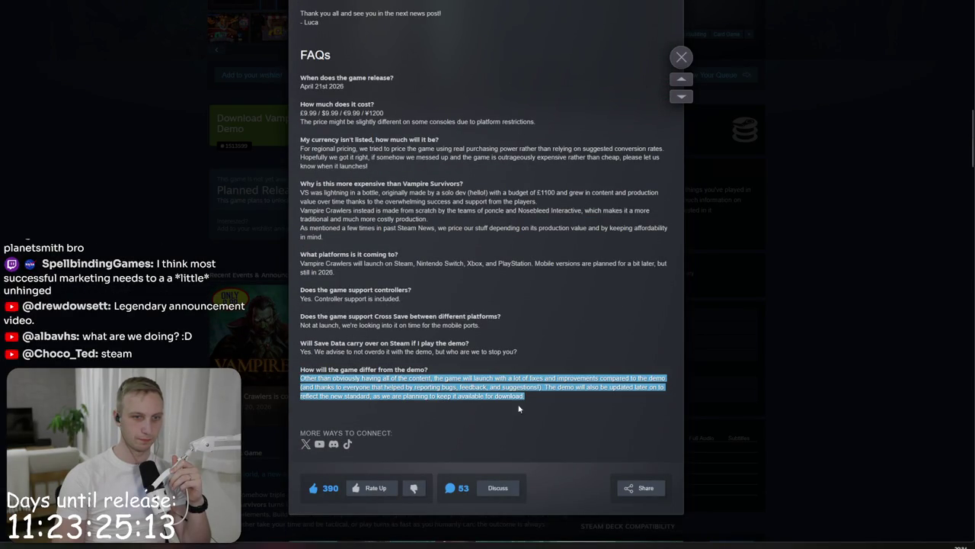
left_click(548, 404)
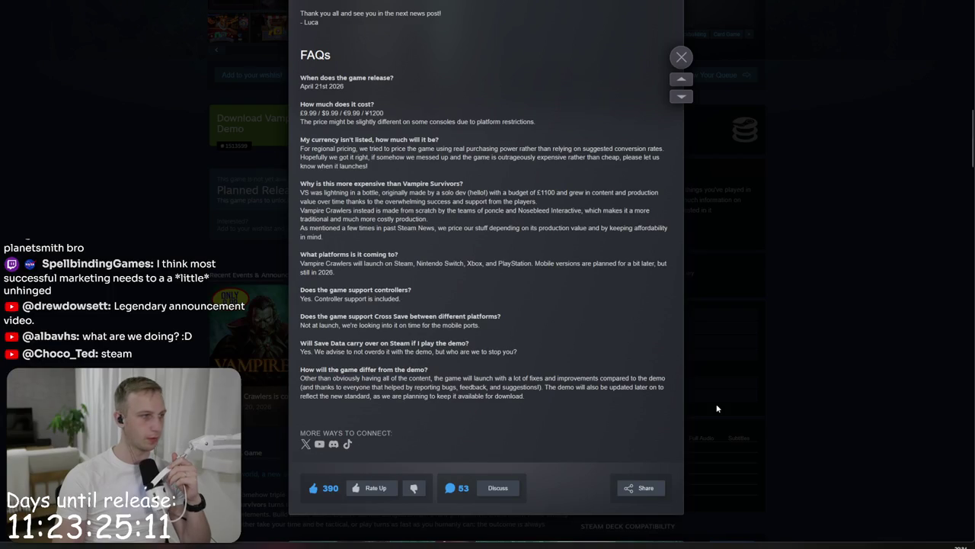
left_click(716, 409)
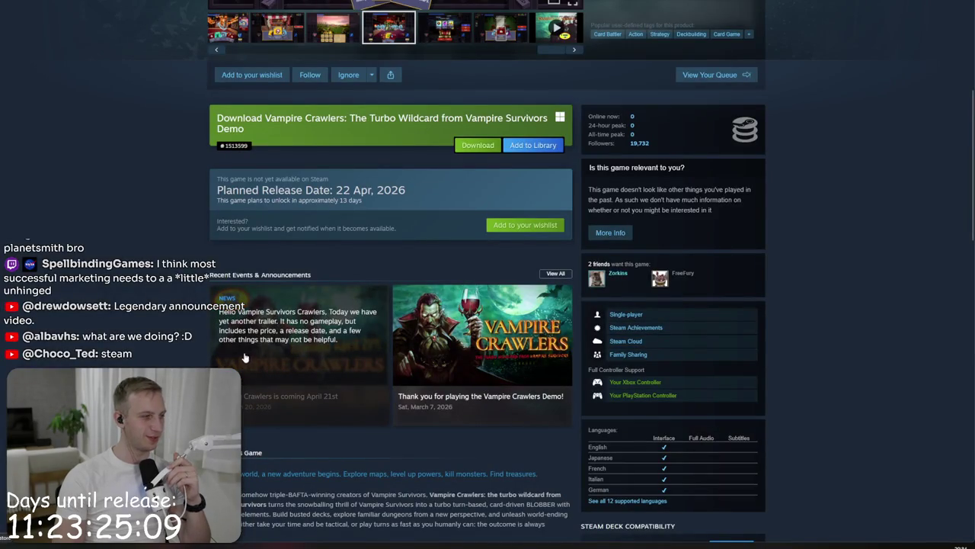
scroll(448, 410, "up", 4)
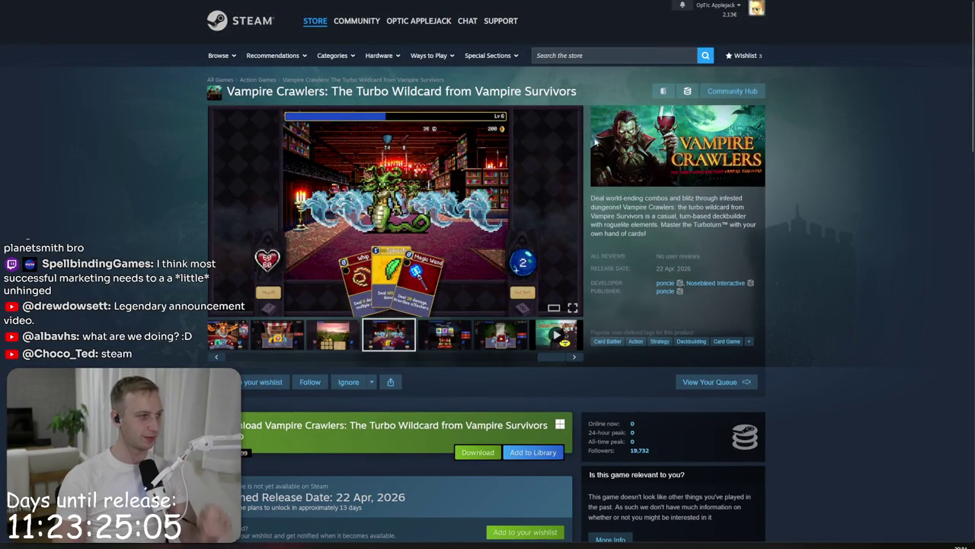
Step: Search the store for 'plshimi' and open the PlanetSmith store page
left_click(612, 56)
type("pl")
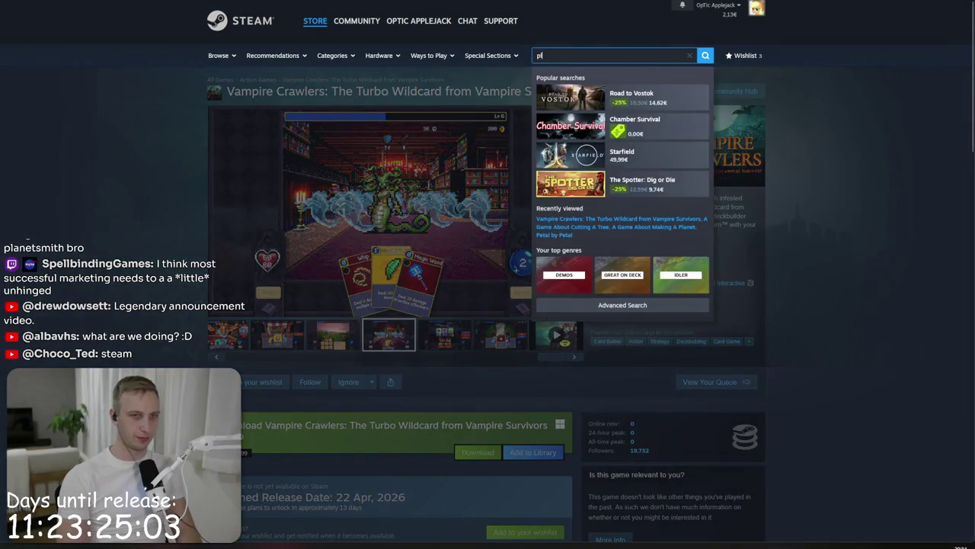
type("anetshi")
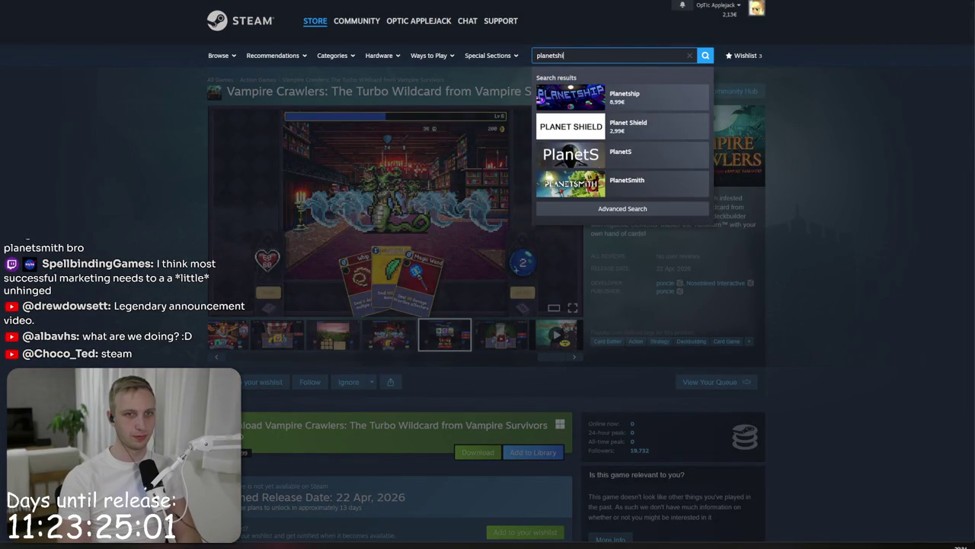
key("BackSpace")
key("BackSpace")
type("mi")
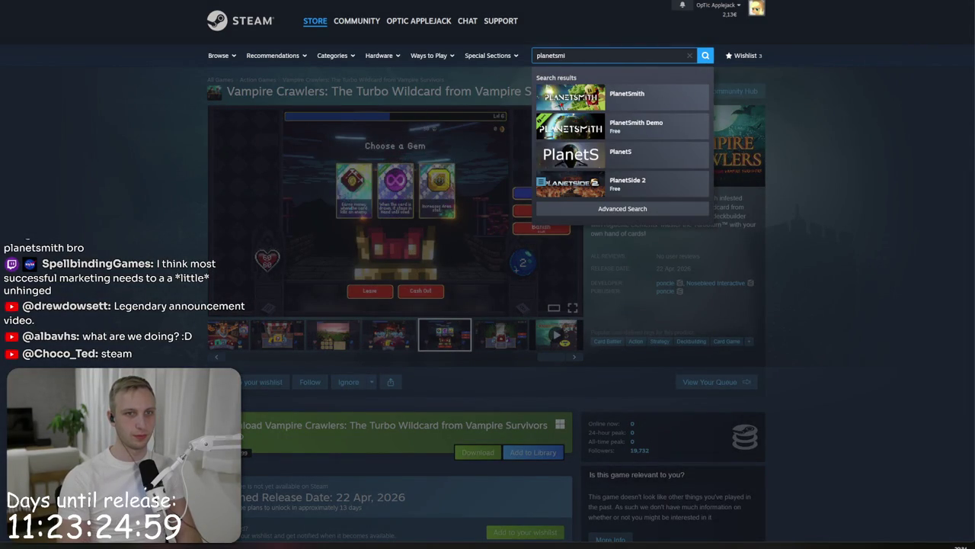
left_click(611, 92)
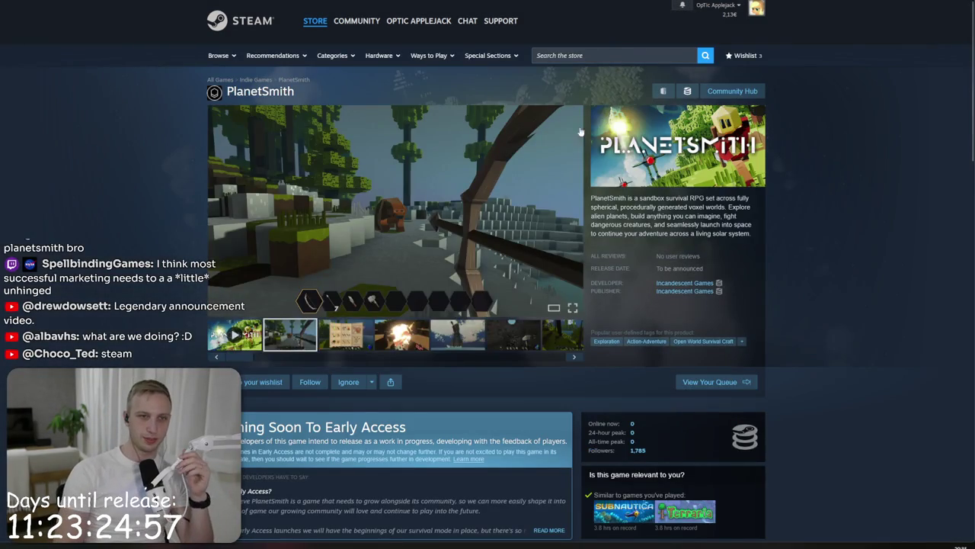
scroll(546, 213, "down", 5)
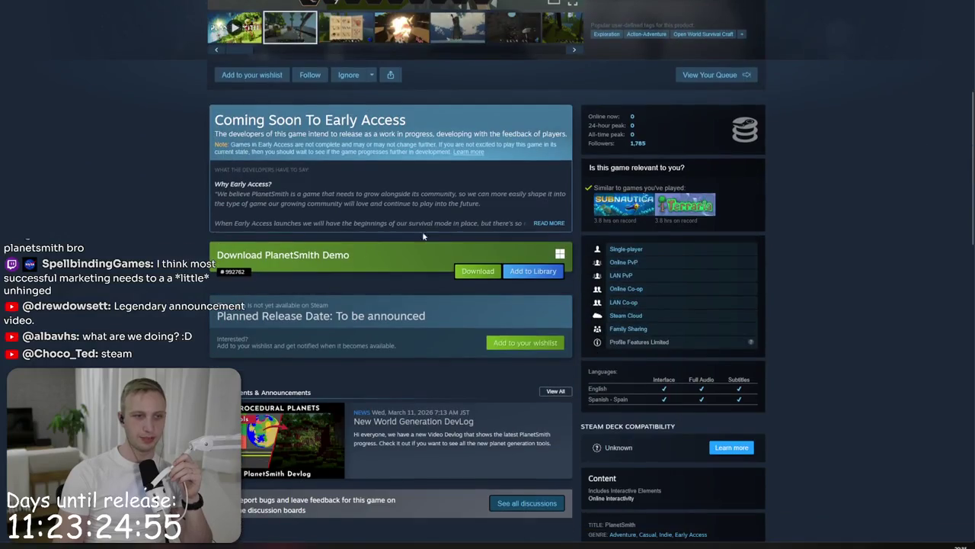
scroll(366, 277, "up", 5)
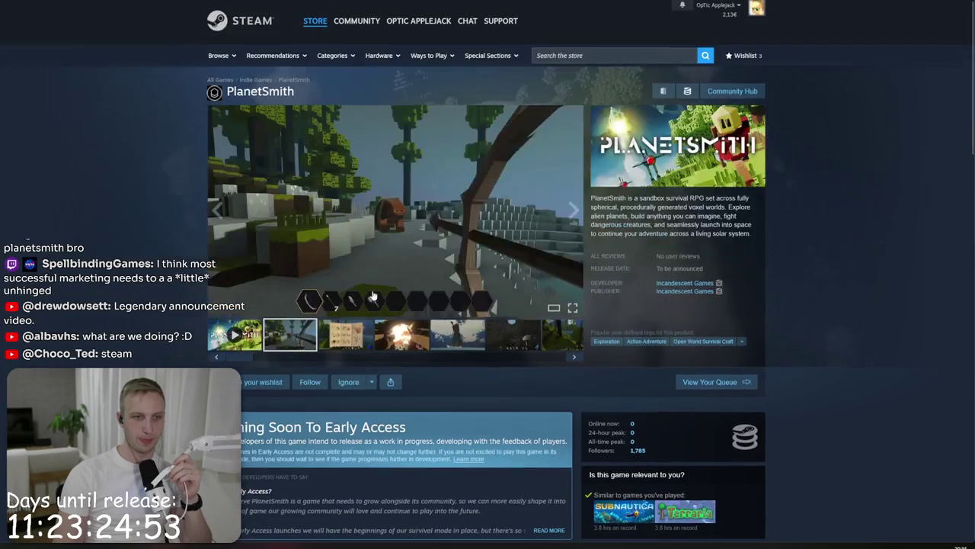
Step: Advance four PlanetSmith screenshots in the carousel, then begin a store search for Everwind
left_click(575, 214)
left_click(576, 214)
left_click(575, 214)
left_click(575, 214)
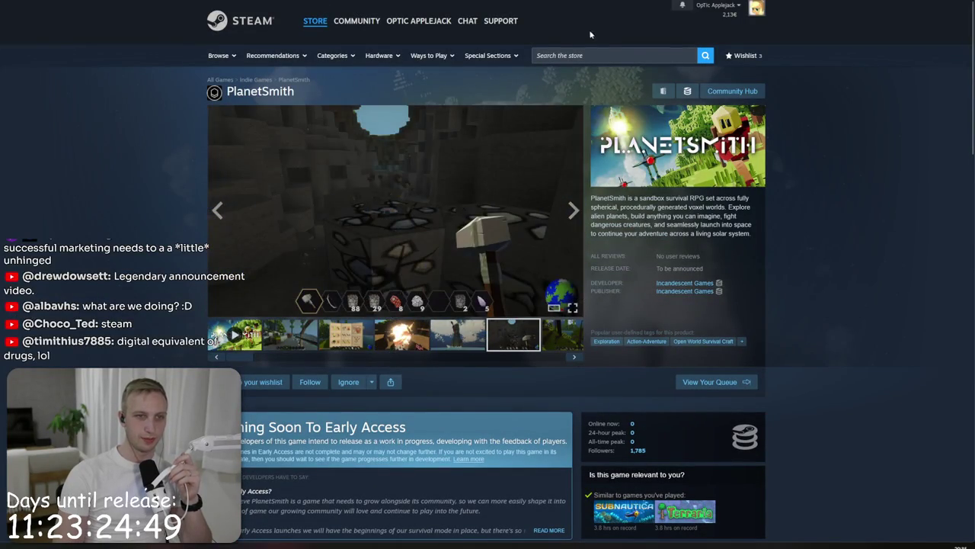
left_click(583, 55)
type("everwin")
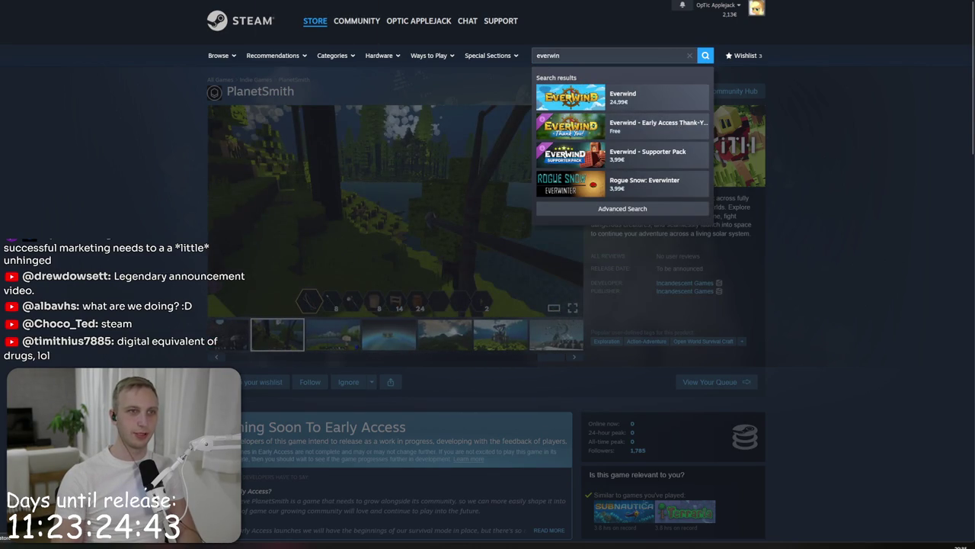
Step: Open the Everwind Early Access Thank-You Gift page and view its armour screenshot
left_click(648, 125)
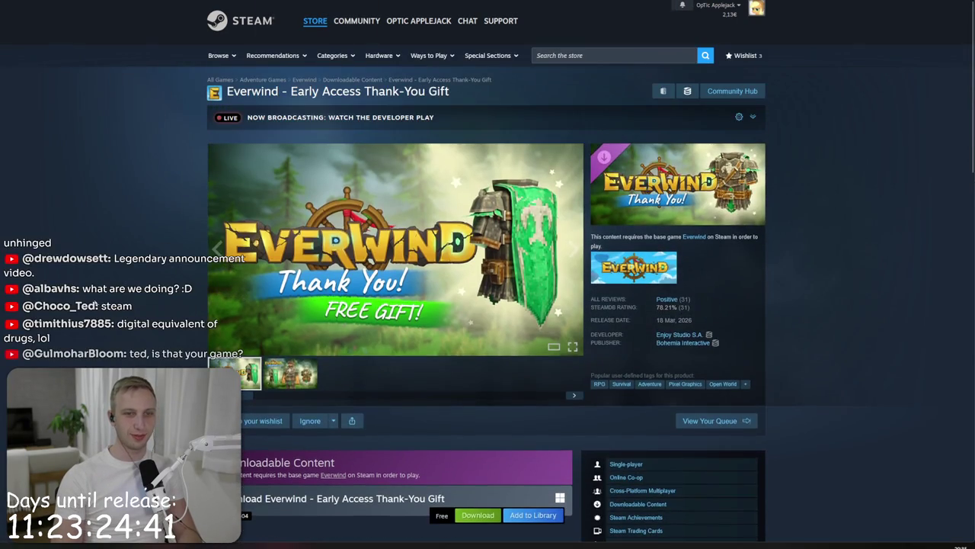
left_click(284, 375)
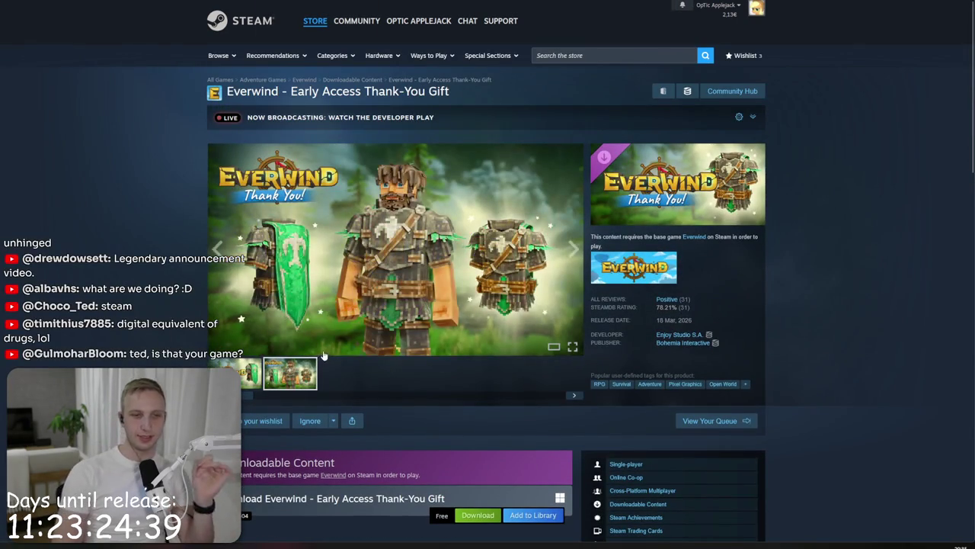
scroll(486, 318, "down", 3)
scroll(486, 318, "up", 2)
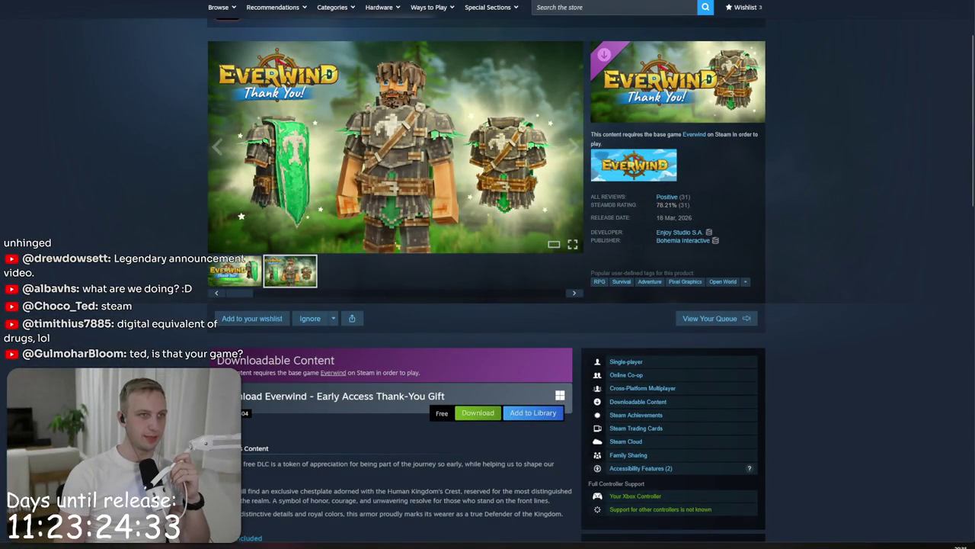
Step: Move back and forth between the Everwind and PlanetSmith pages and enlarge the screenshots
key("alt+Left")
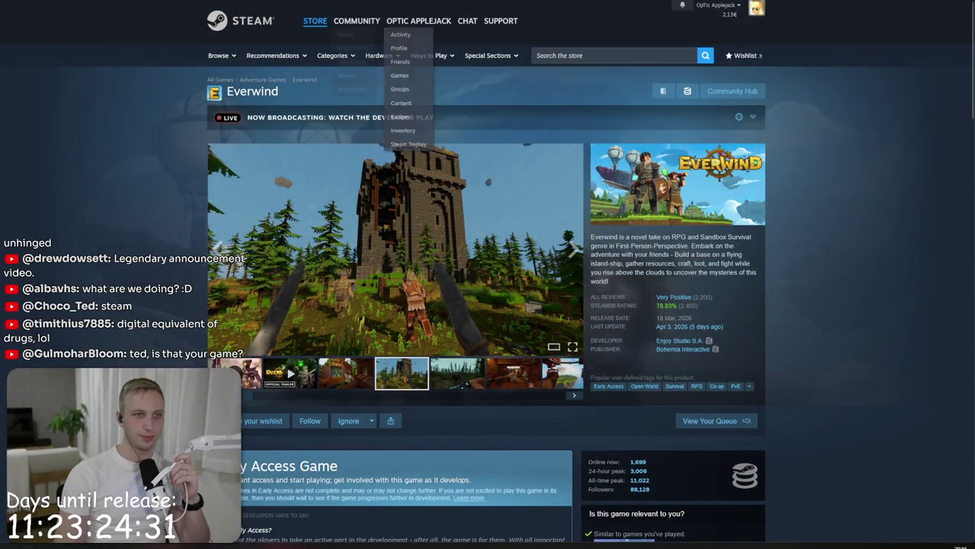
key("alt+Left")
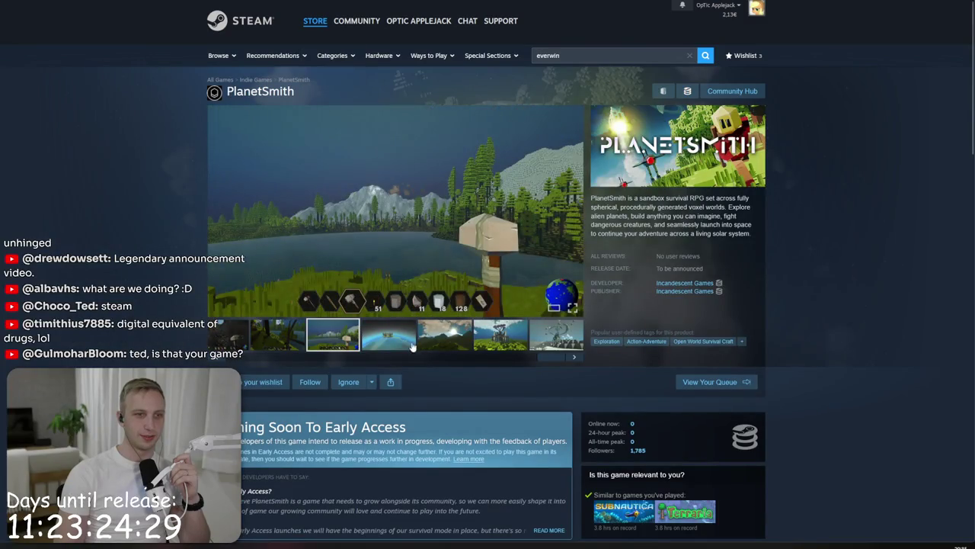
key("alt+Right")
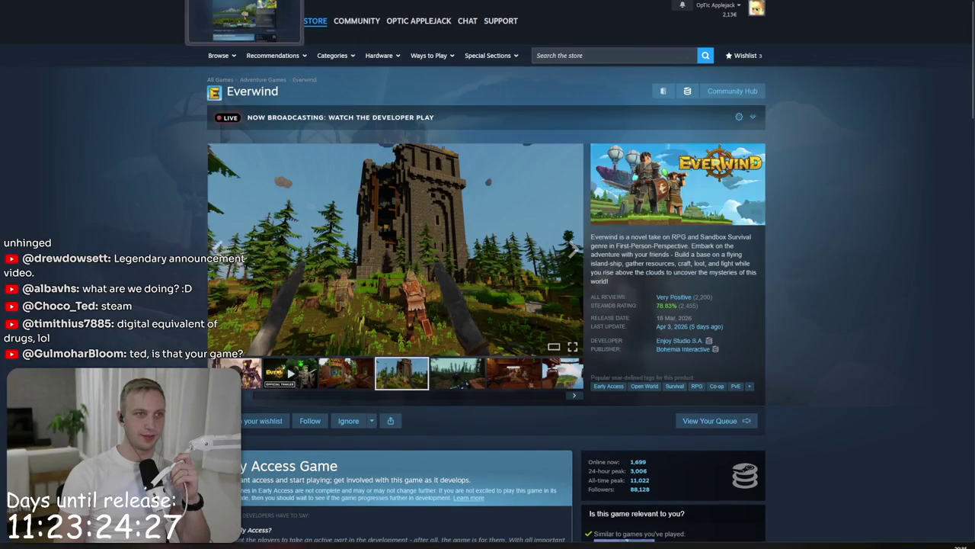
key("alt+Left")
left_click(357, 230)
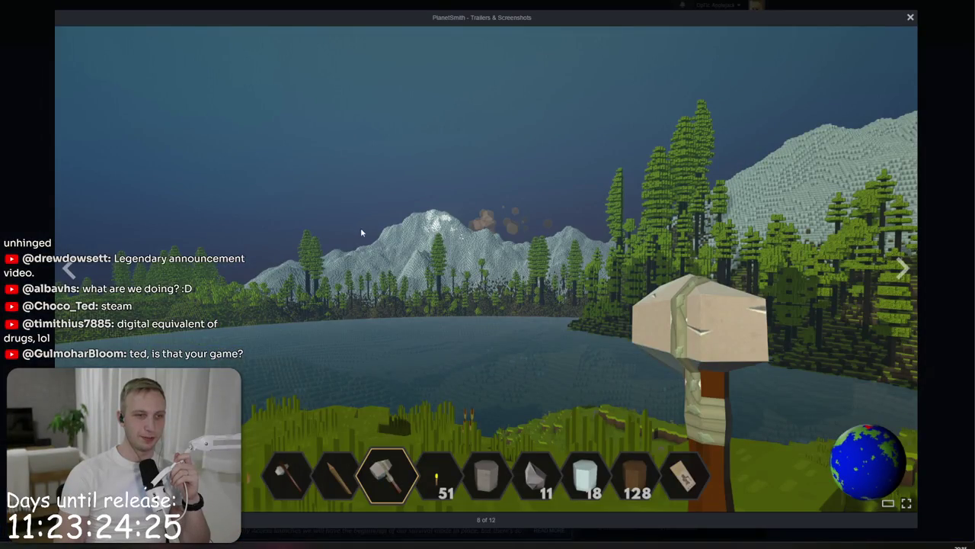
Step: Cycle forward through five enlarged PlanetSmith screenshots, then close the screenshot viewer
left_click(902, 270)
left_click(903, 270)
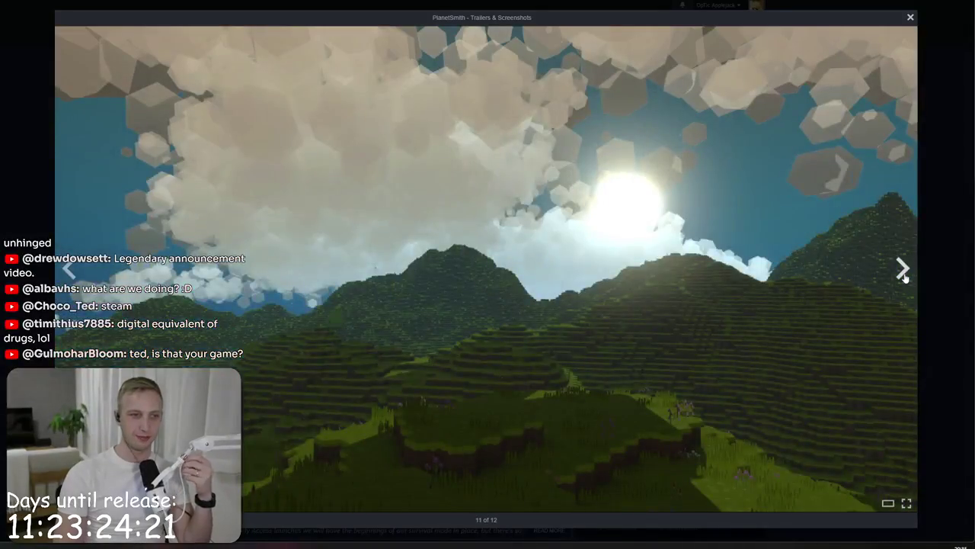
left_click(903, 270)
left_click(903, 270)
left_click(903, 270)
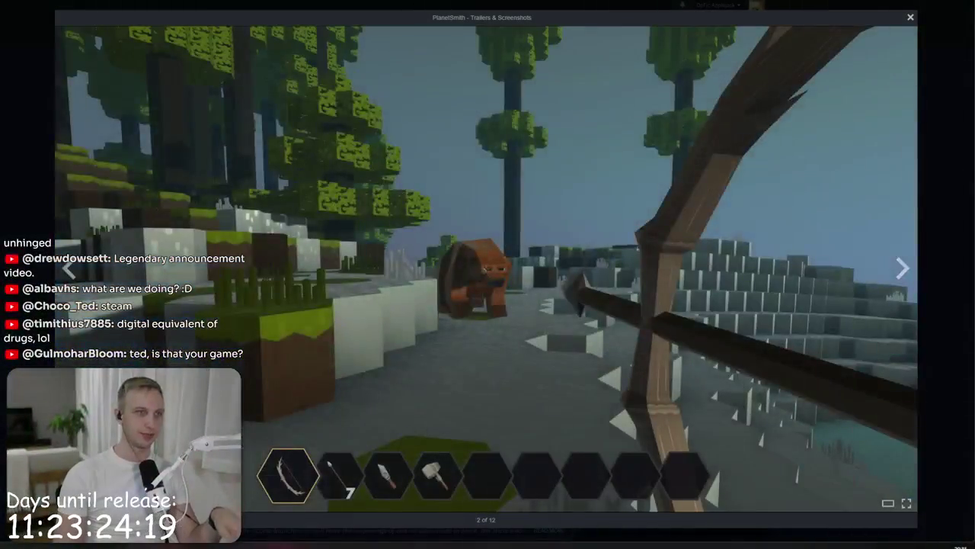
left_click(466, 248)
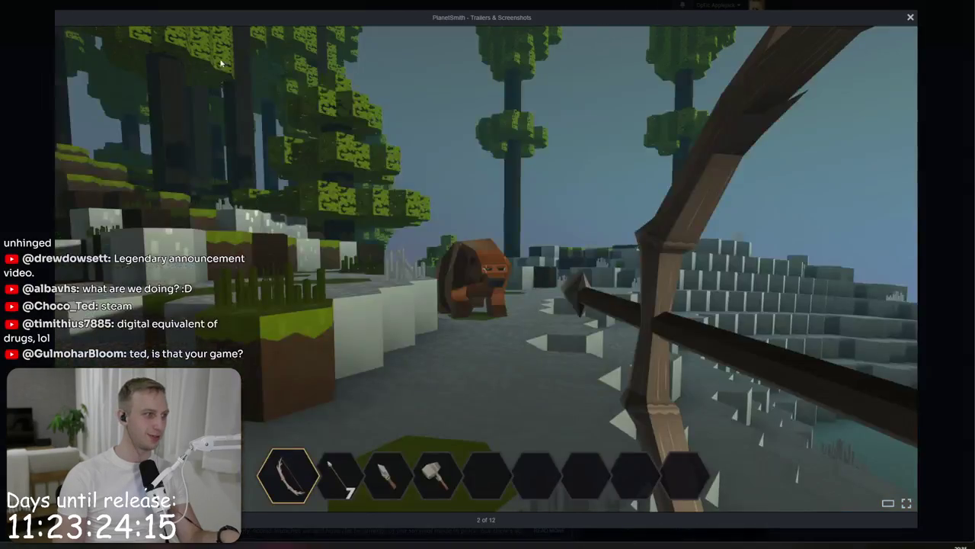
left_click(939, 326)
scroll(552, 322, "down", 2)
Step: Search the store for 'ba' and reach publisher Oro Interactive's page
scroll(552, 321, "up", 2)
left_click(611, 55)
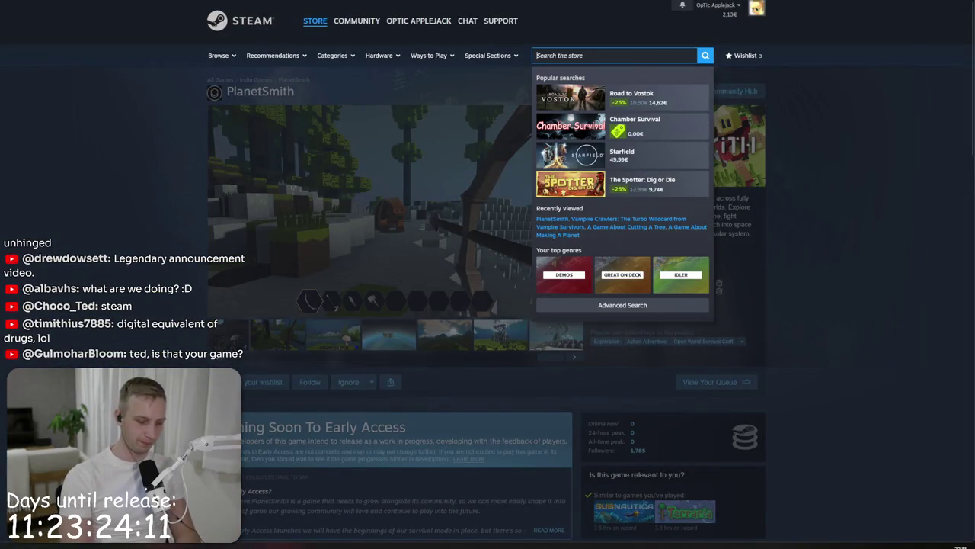
type("superba")
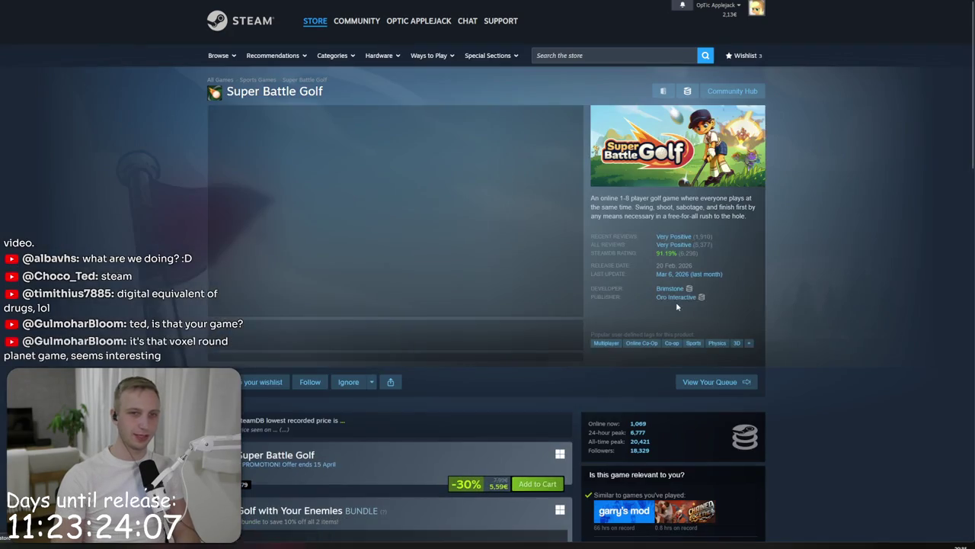
key("alt+Left")
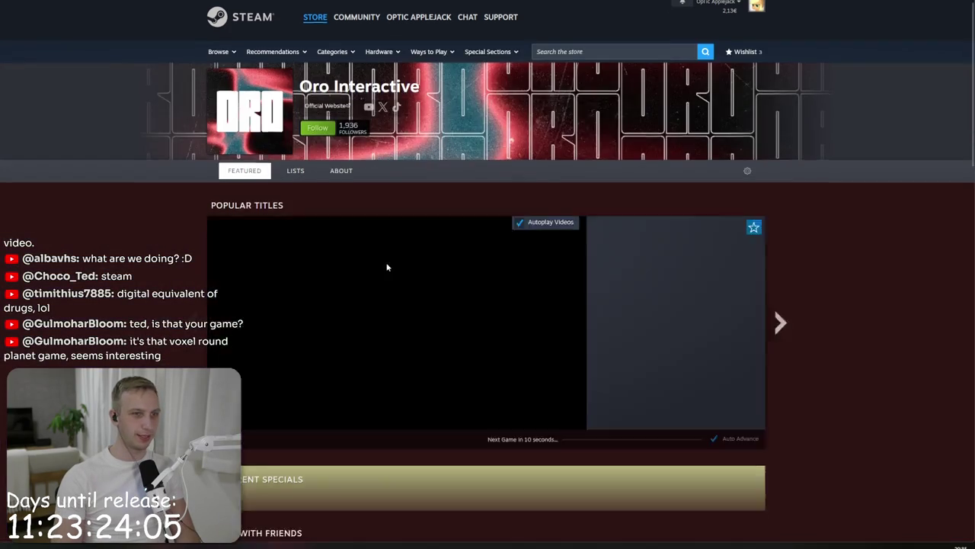
Step: Scroll through Oro Interactive's catalogue and open the Mama's Sleeping Angels store page
scroll(387, 266, "down", 5)
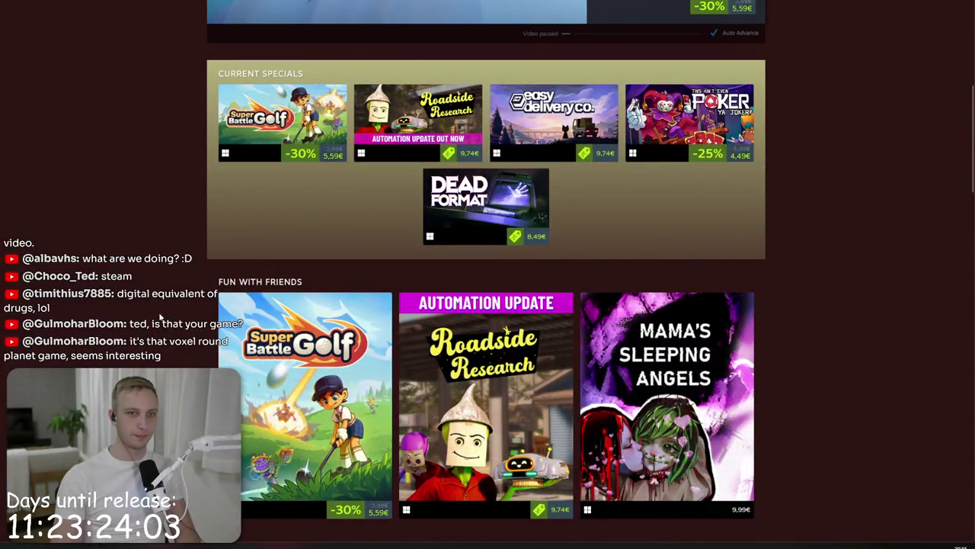
mouse_move(681, 356)
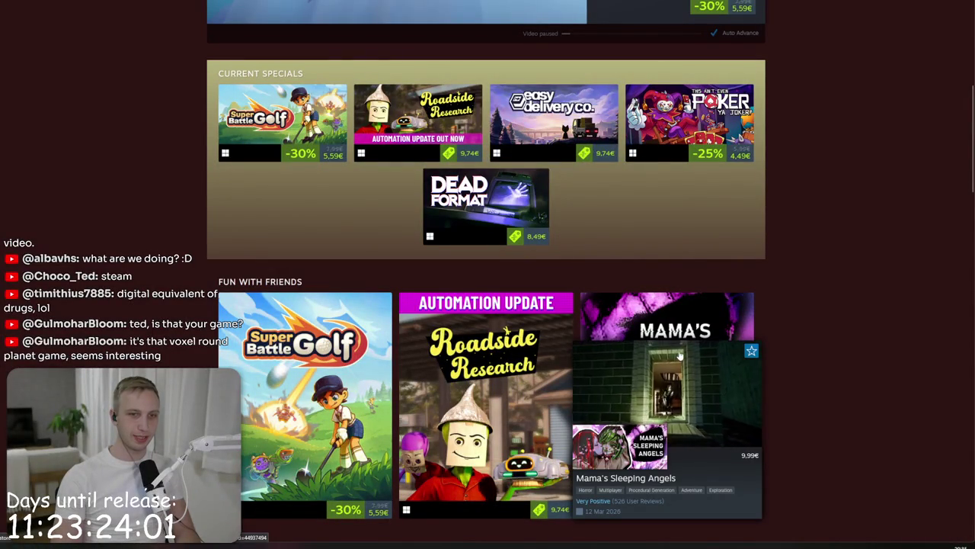
scroll(926, 362, "down", 10)
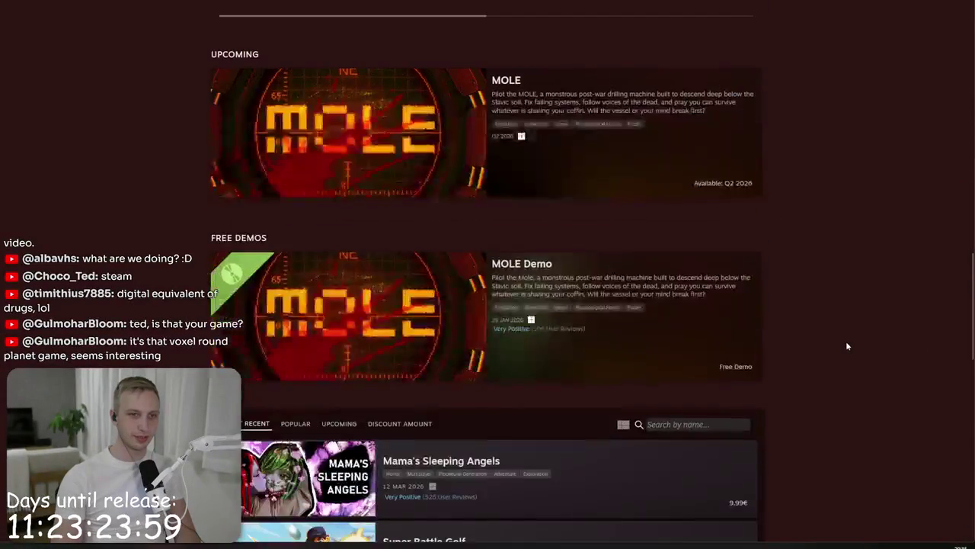
scroll(846, 346, "down", 7)
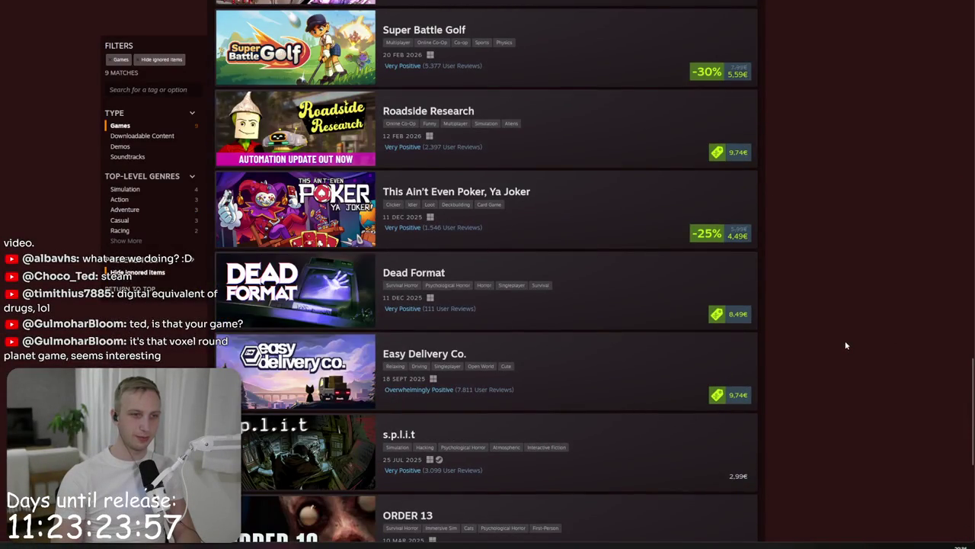
scroll(610, 305, "down", 3)
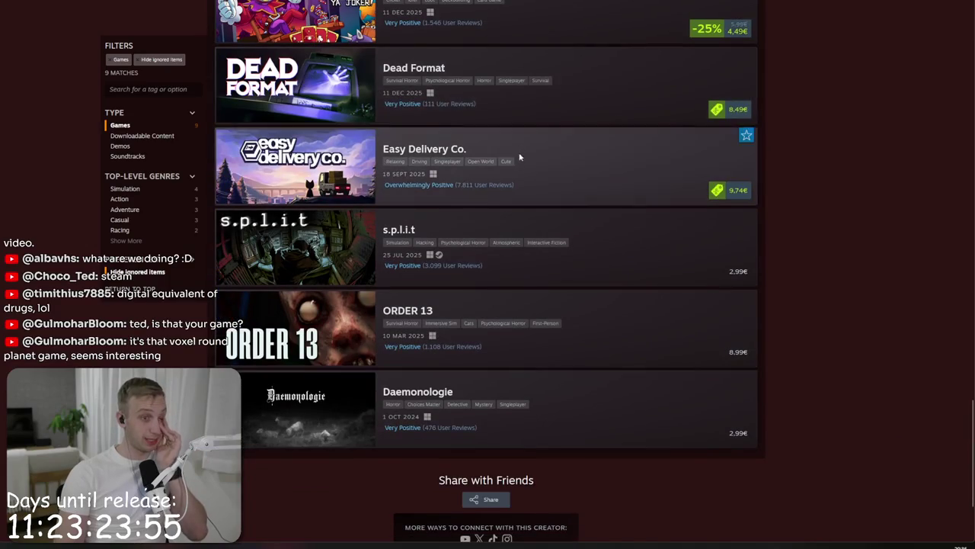
key("alt+Left")
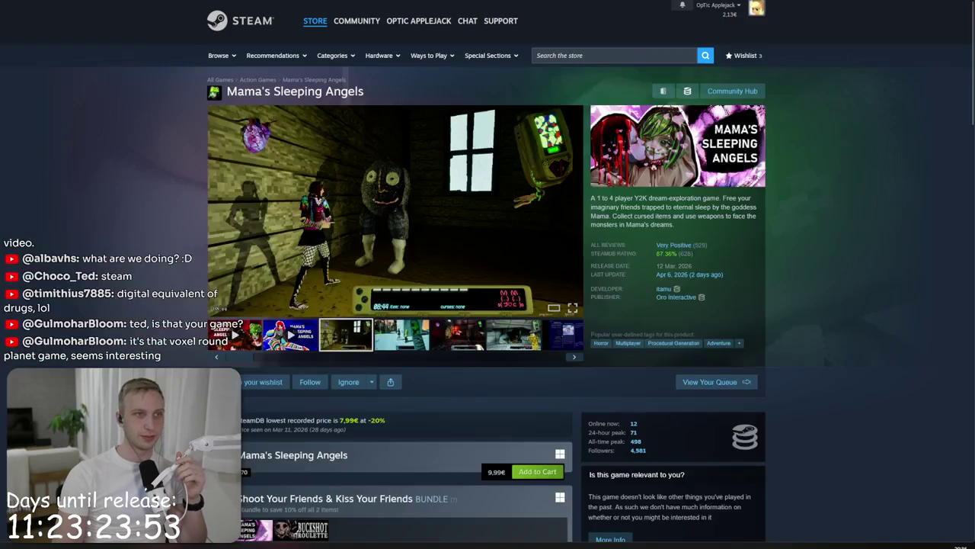
Step: Step through Mama's Sleeping Angels screenshots to the snowy flip-phone scene, then return to the publisher list
left_click(404, 339)
left_click(457, 335)
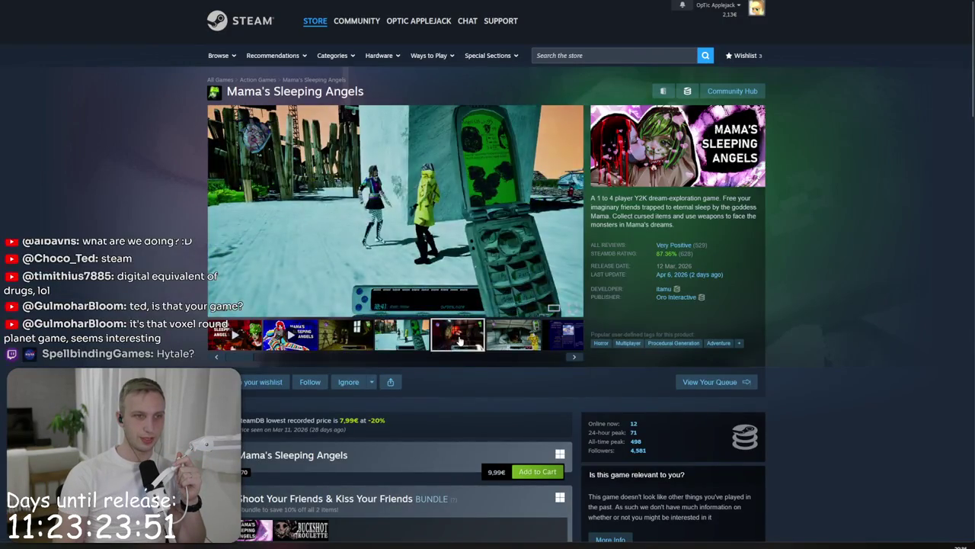
left_click(526, 336)
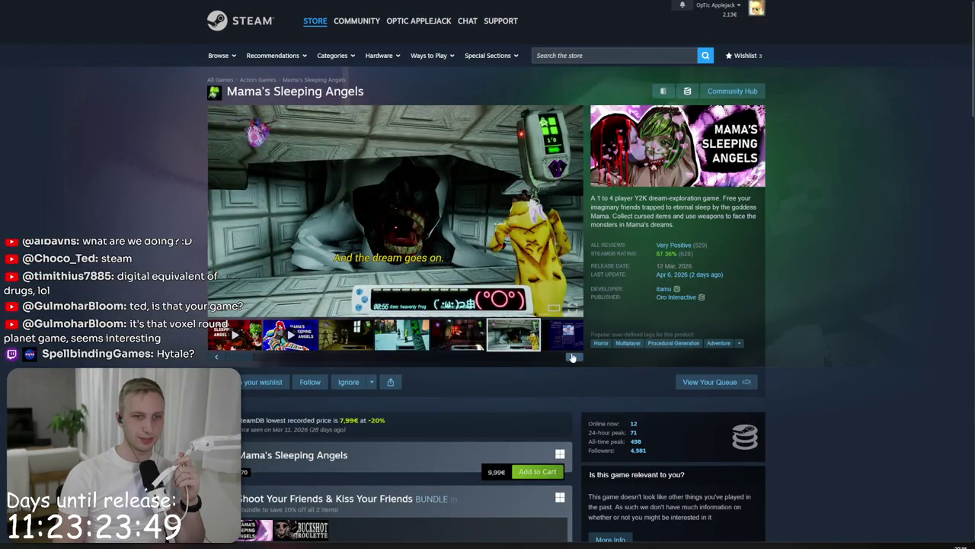
left_click(572, 358)
left_click(572, 357)
left_click(572, 358)
left_click(573, 357)
left_click(572, 357)
left_click(572, 357)
left_click(572, 358)
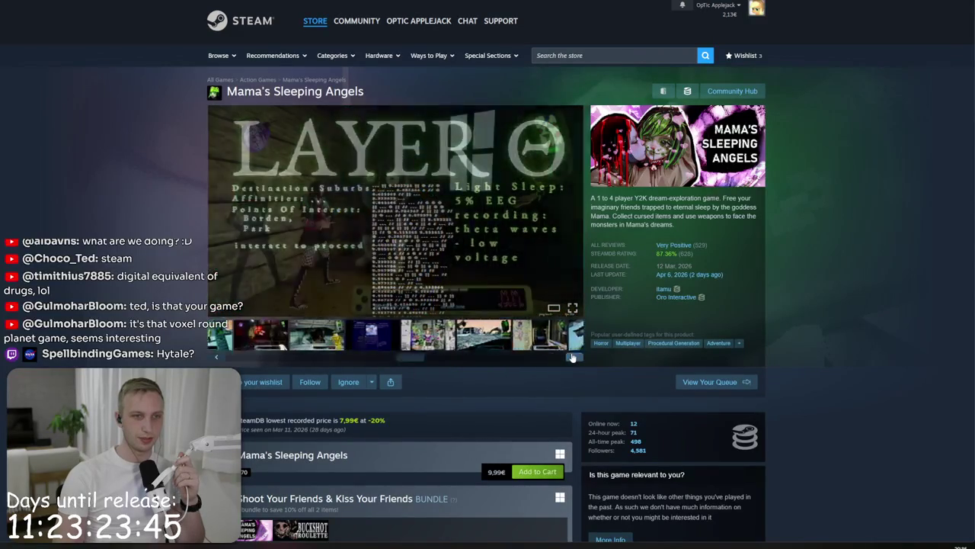
left_click(573, 357)
left_click(572, 357)
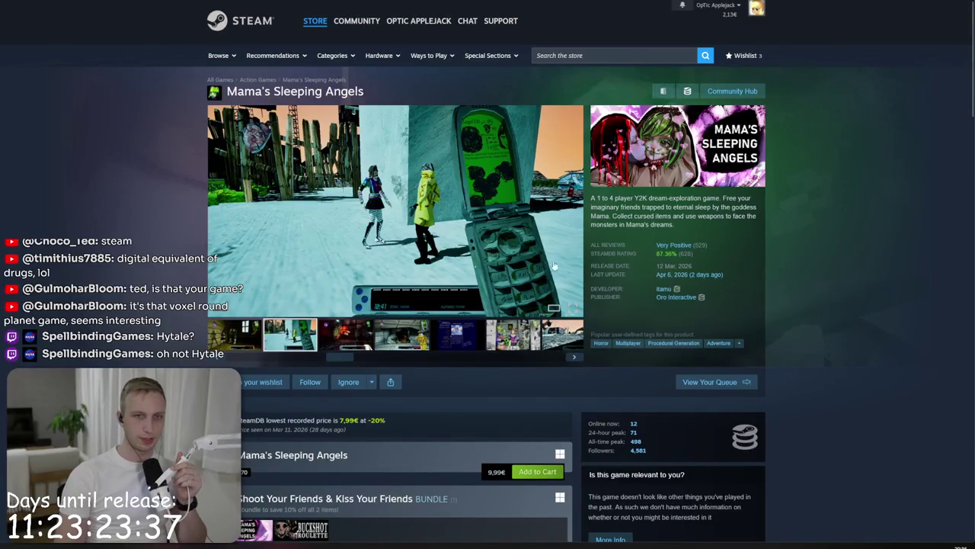
key("alt+Left")
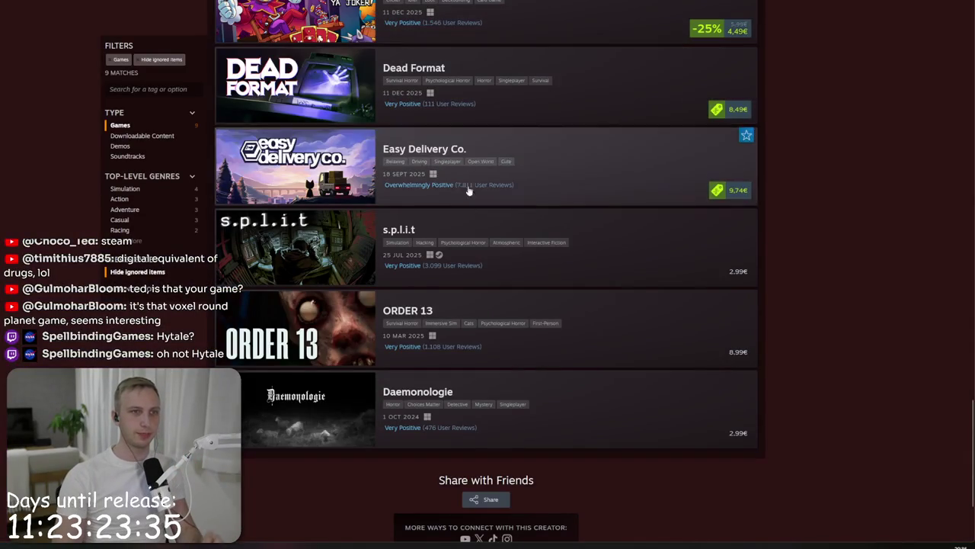
Step: Search the store for 'planet sml' and open the PlanetSmith page from the results
scroll(498, 302, "up", 5)
scroll(498, 301, "up", 10)
left_click(609, 55)
type("planet sml")
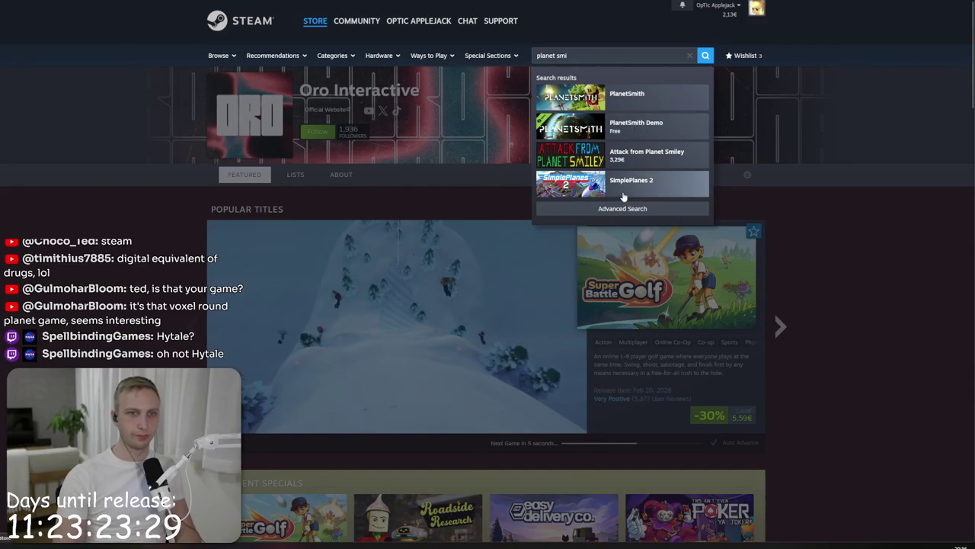
left_click(622, 199)
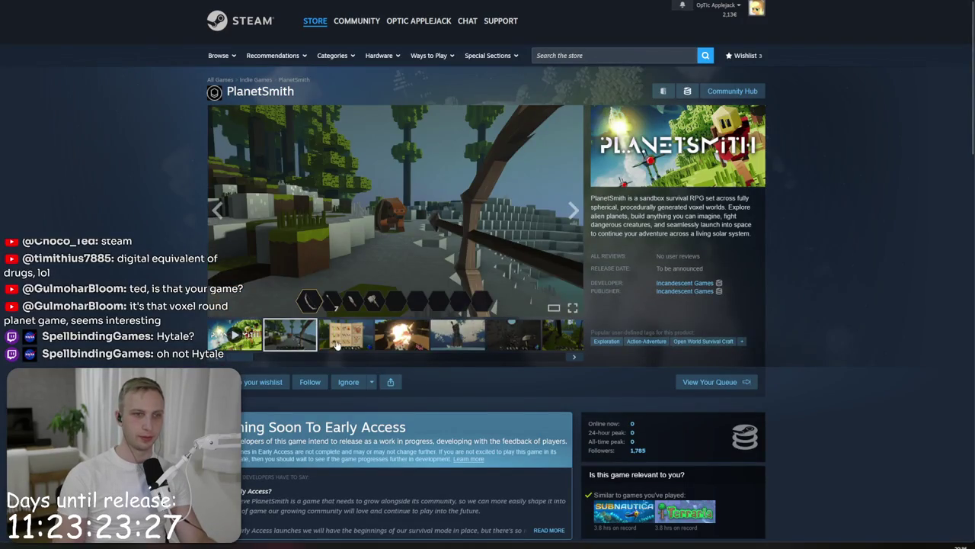
Step: Browse PlanetSmith's screenshots, including the third, fourth and tower shots, then step further forward
left_click(336, 345)
left_click(401, 336)
left_click(458, 338)
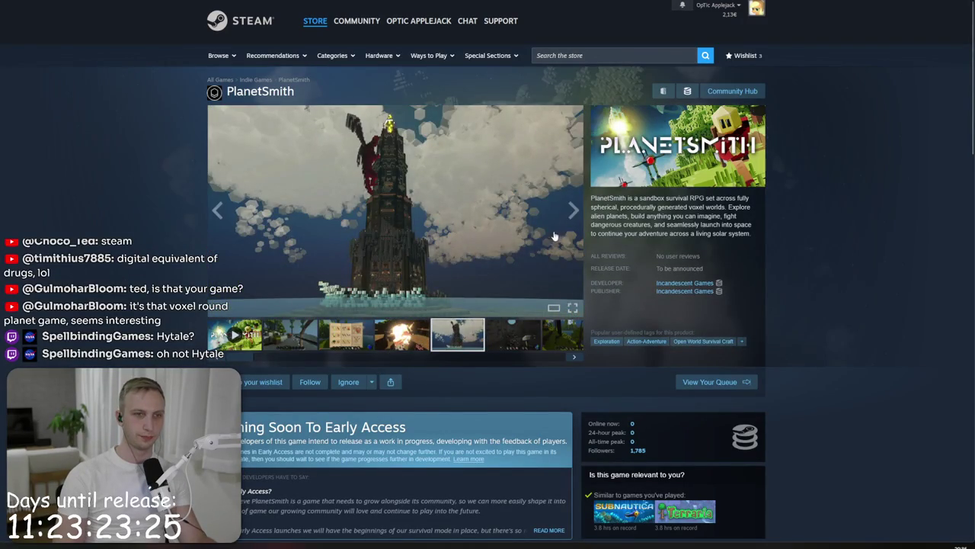
left_click(573, 210)
left_click(573, 210)
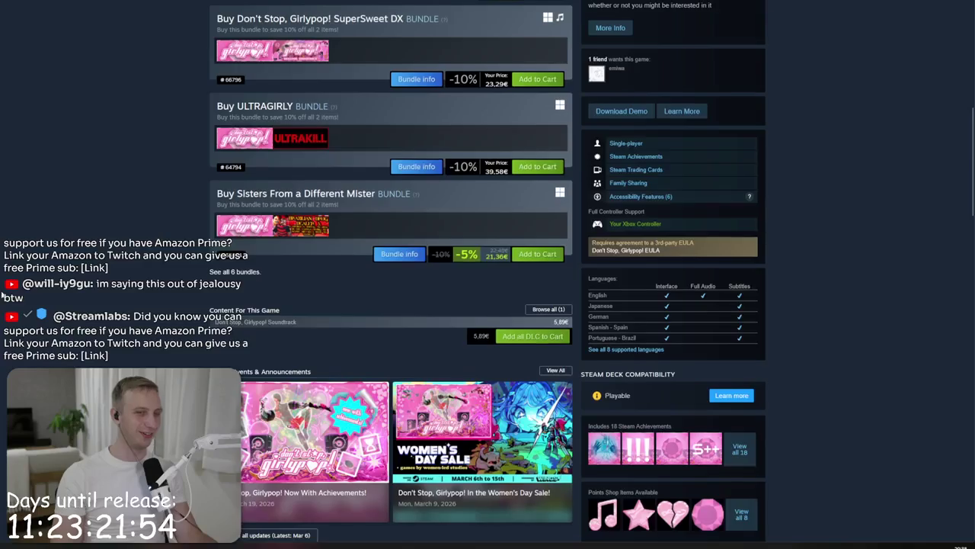
scroll(4, 293, "up", 3)
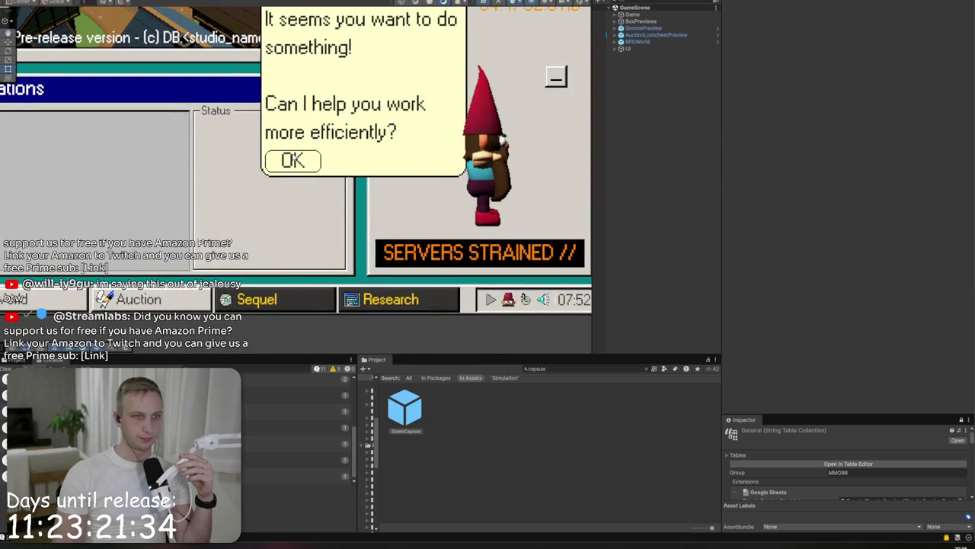
Step: In the Hierarchy, expand the Gnorman MessageBox and select its Button
left_click(296, 162)
left_click(361, 167)
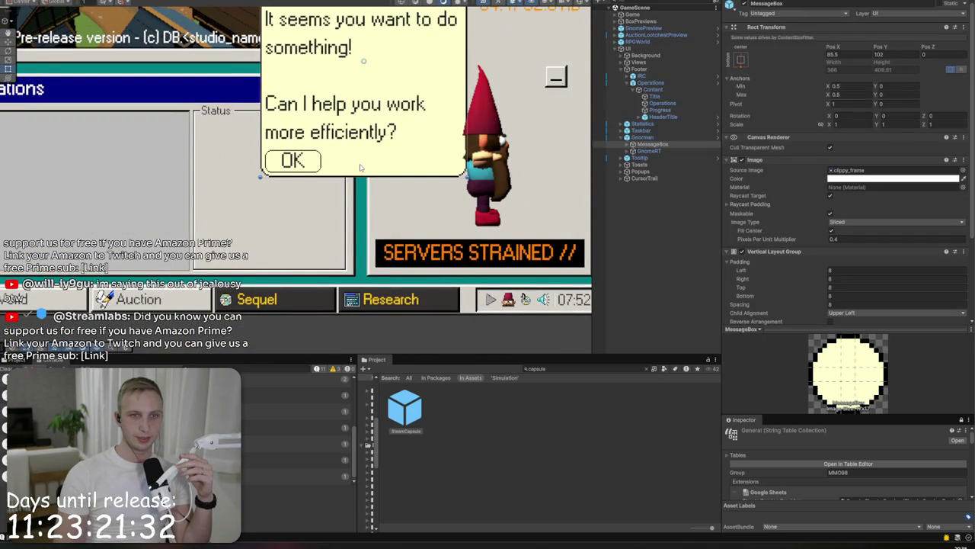
left_click(481, 154)
left_click(628, 144)
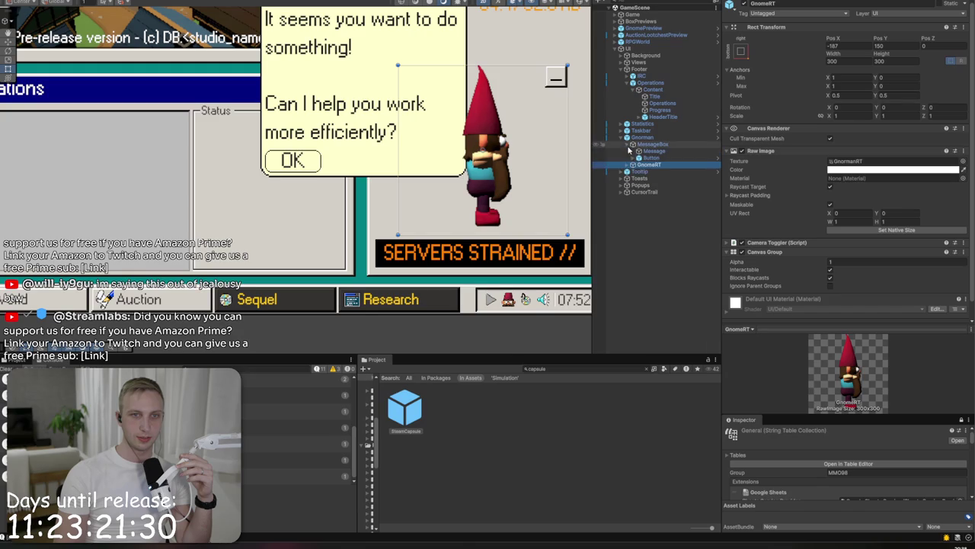
left_click(644, 157)
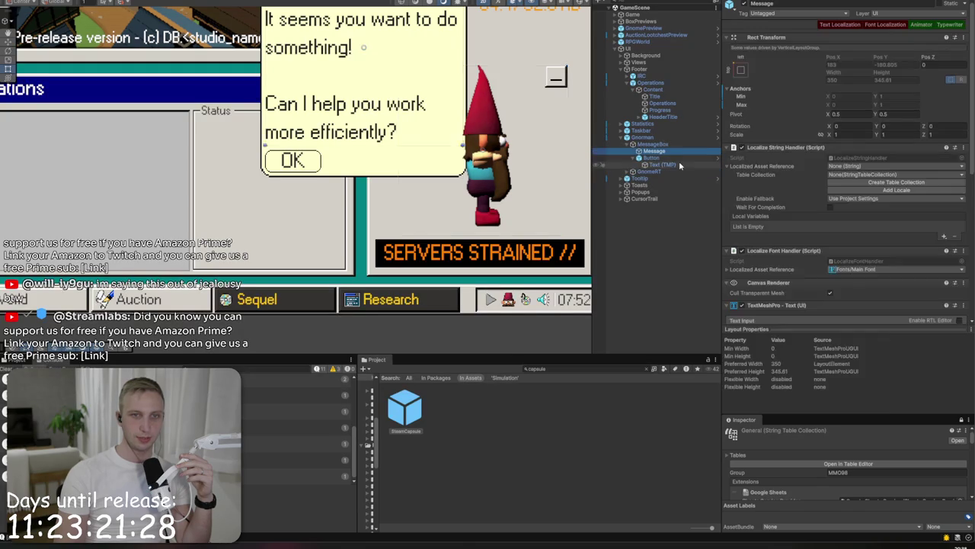
Step: Select the button's Text (TMP) and open the entry picker for its General/gnorman_next_ok string
key("Right")
scroll(797, 187, "down", 10)
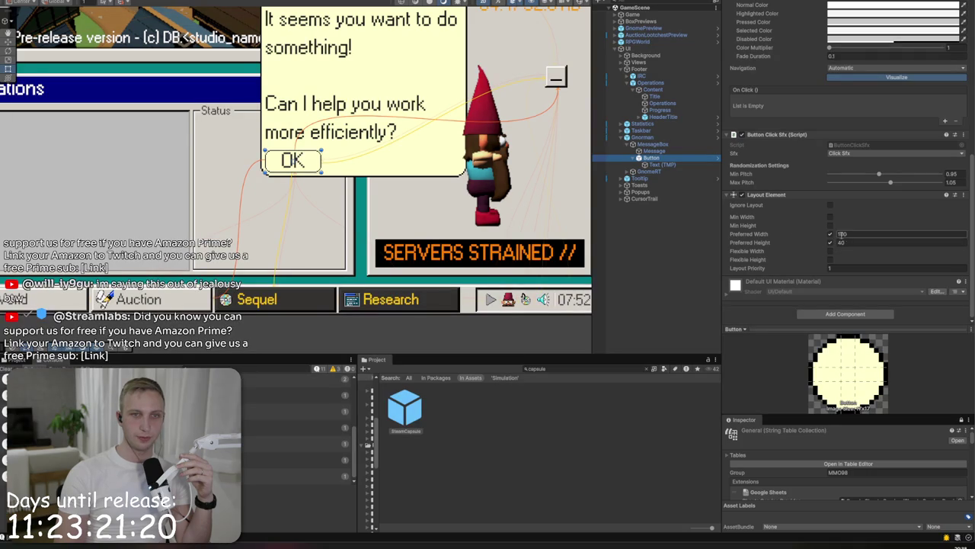
left_click(655, 172)
left_click(674, 165)
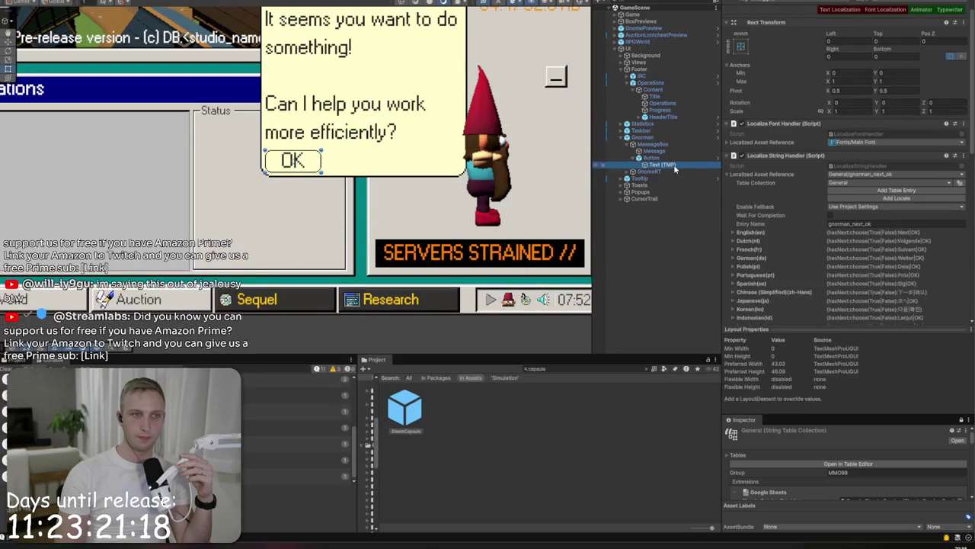
scroll(799, 219, "down", 5)
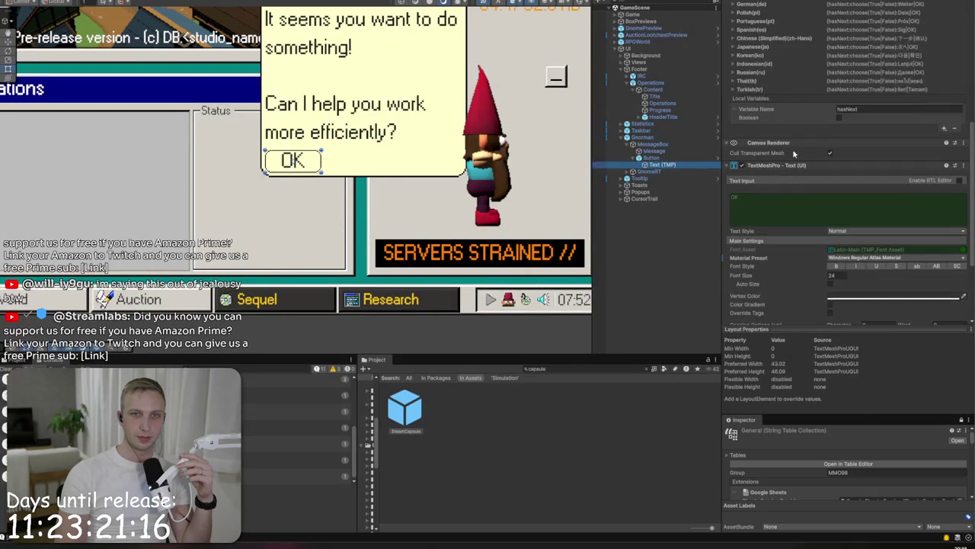
scroll(834, 134, "up", 3)
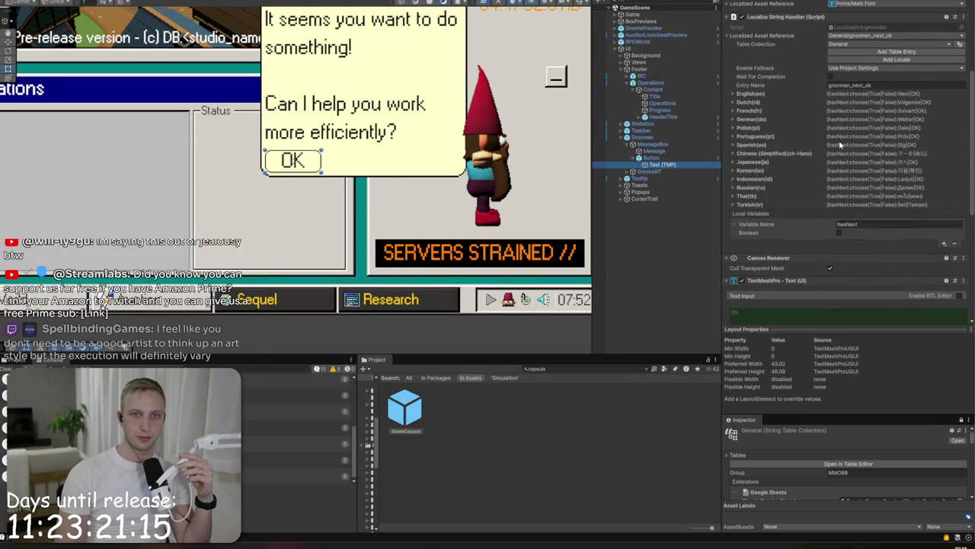
left_click(859, 42)
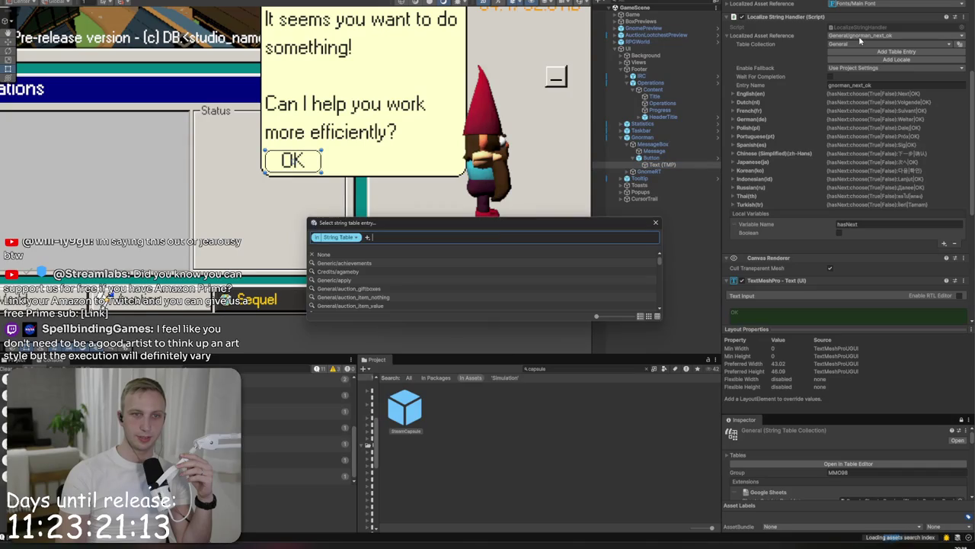
Step: Bind the Gnorman button text to the Generic/achievements localized string
left_click(379, 261)
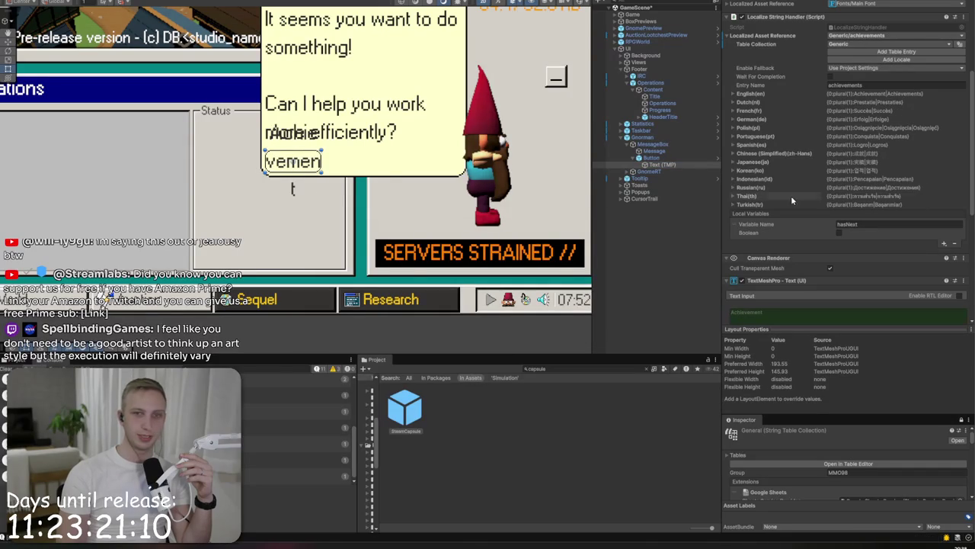
left_click(651, 158)
left_click(657, 164)
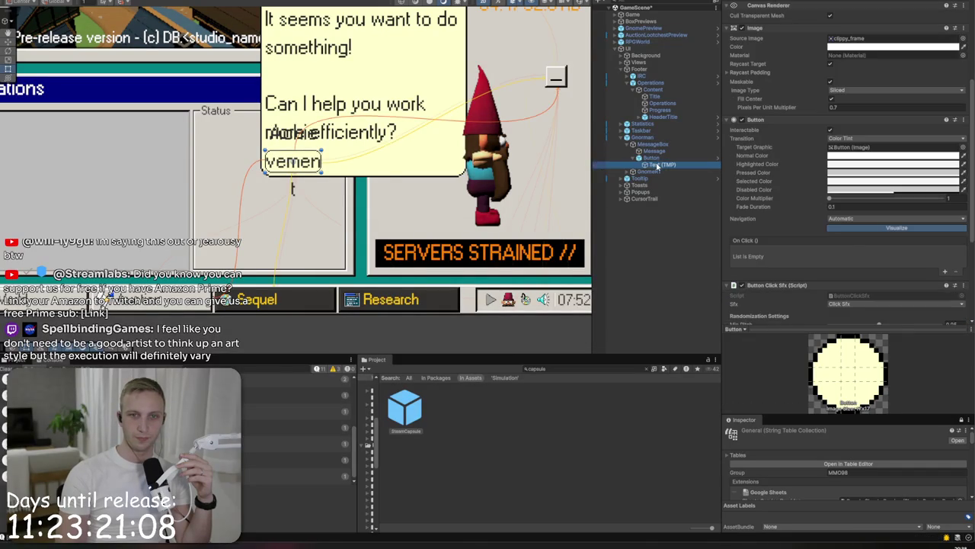
Step: Add a Content Size Fitter to the text with Horizontal Fit set to Preferred Size
left_click(845, 313)
type("content")
key("Return")
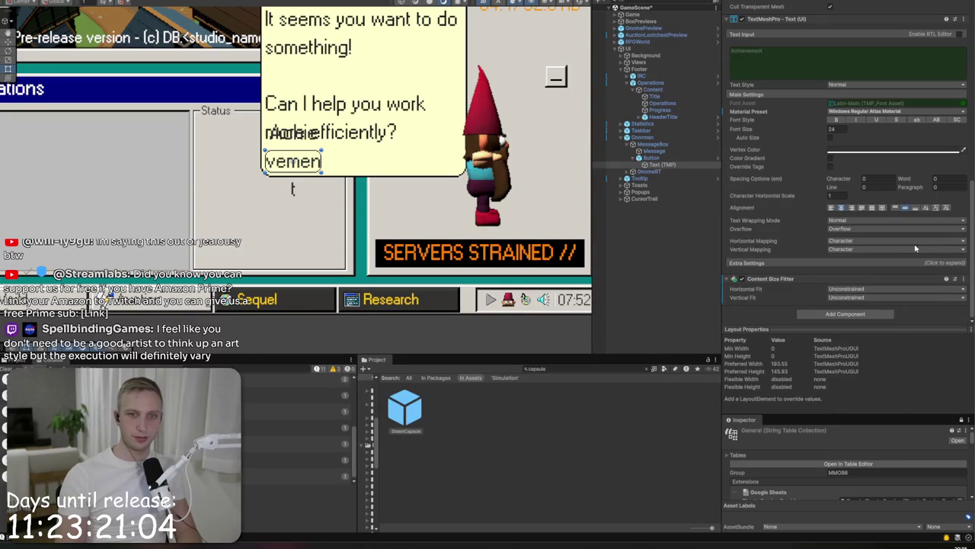
left_click(856, 298)
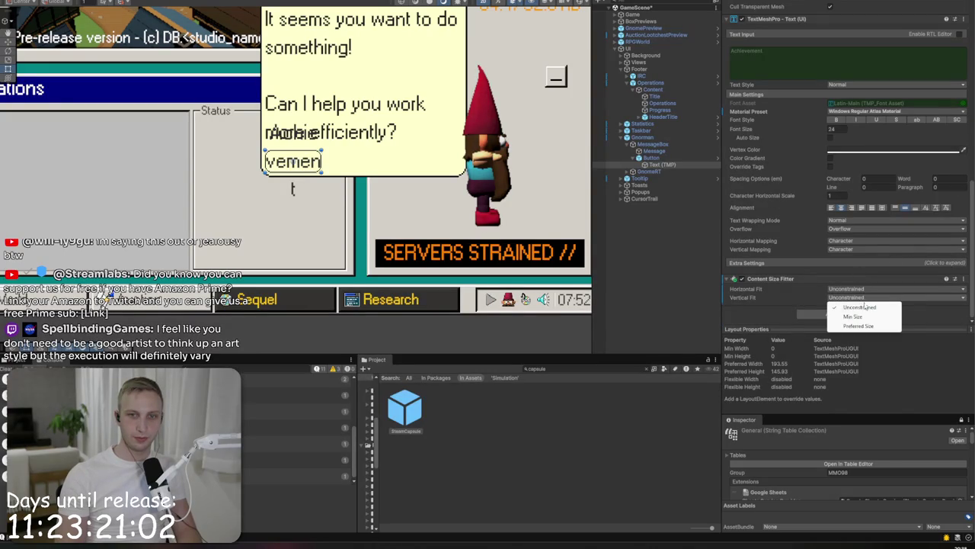
left_click(859, 326)
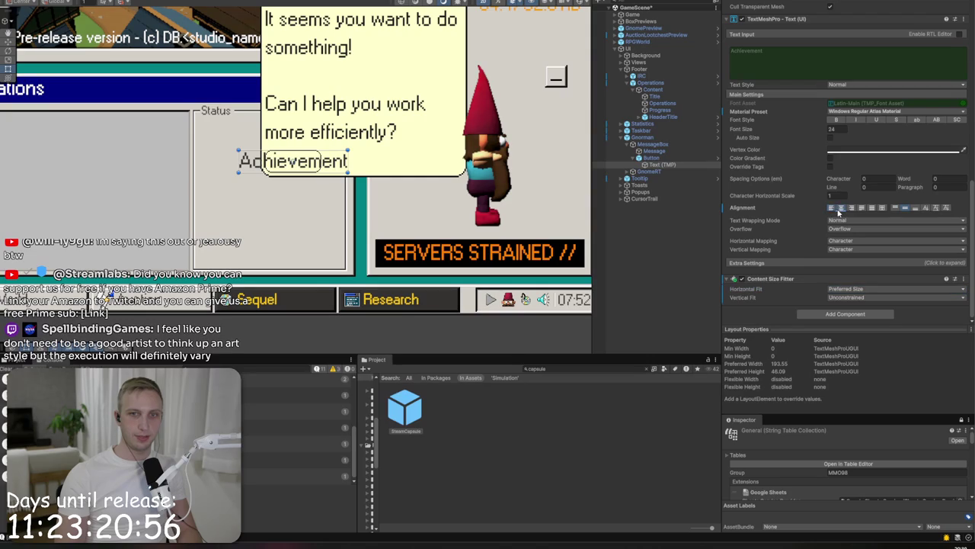
left_click(653, 158)
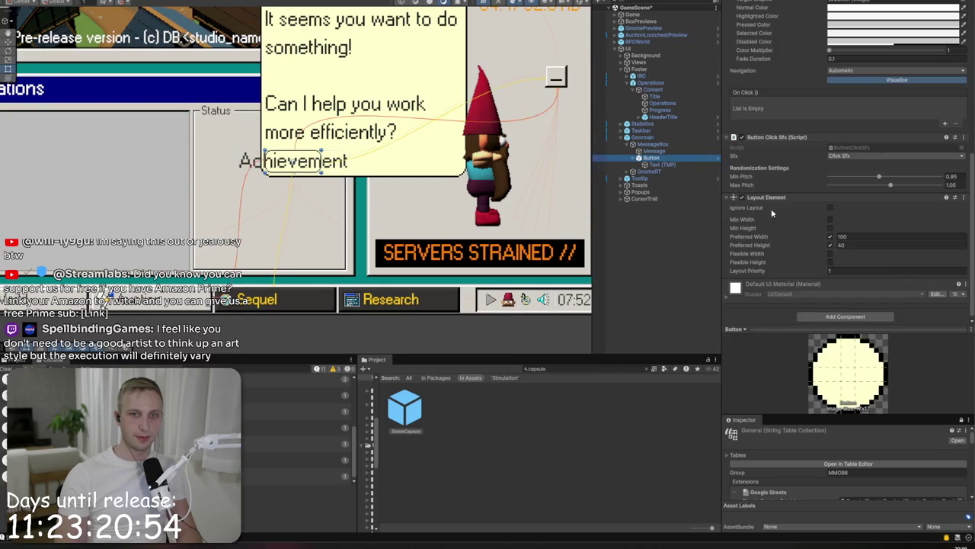
Step: Add a Horizontal Layout Group to the button with Child Alignment Middle Center
left_click(846, 316)
type("hor")
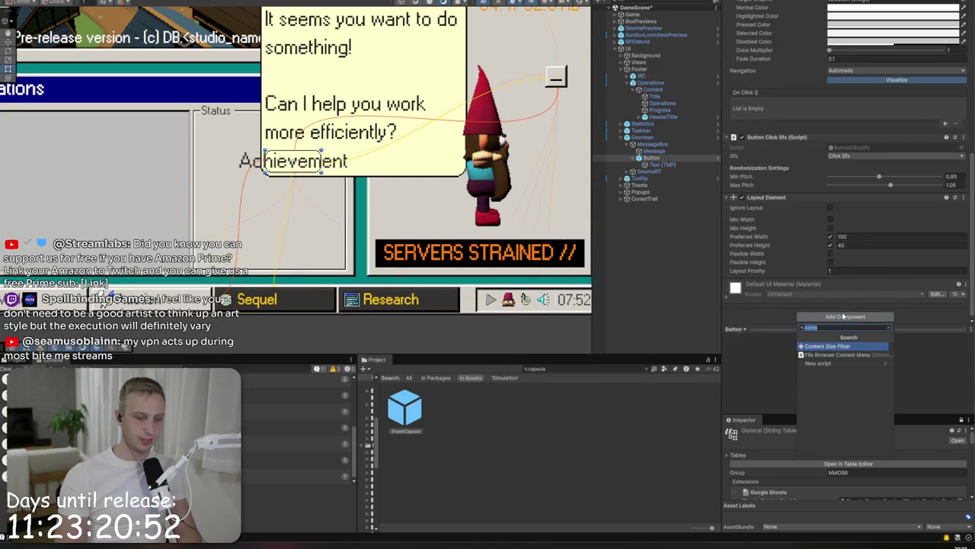
key("Return")
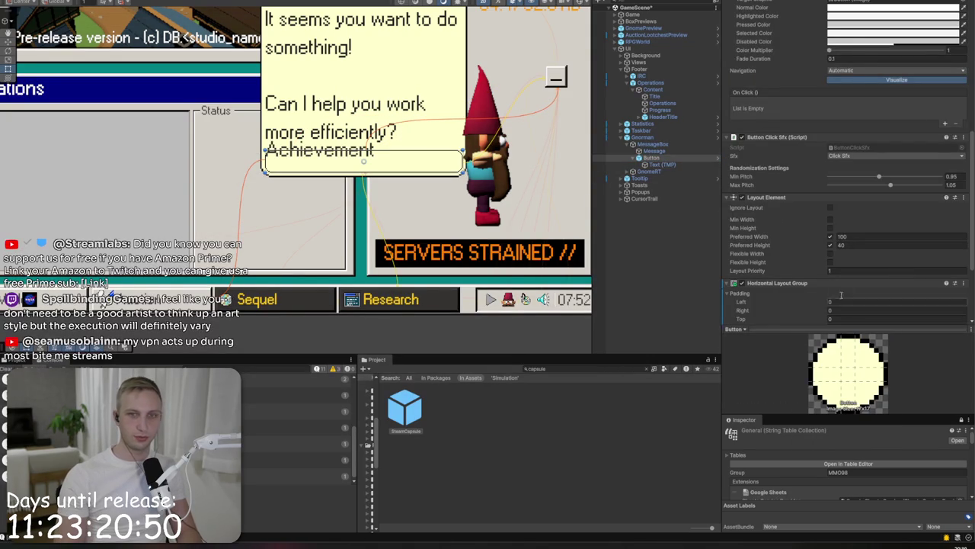
scroll(840, 268, "down", 3)
left_click(848, 252)
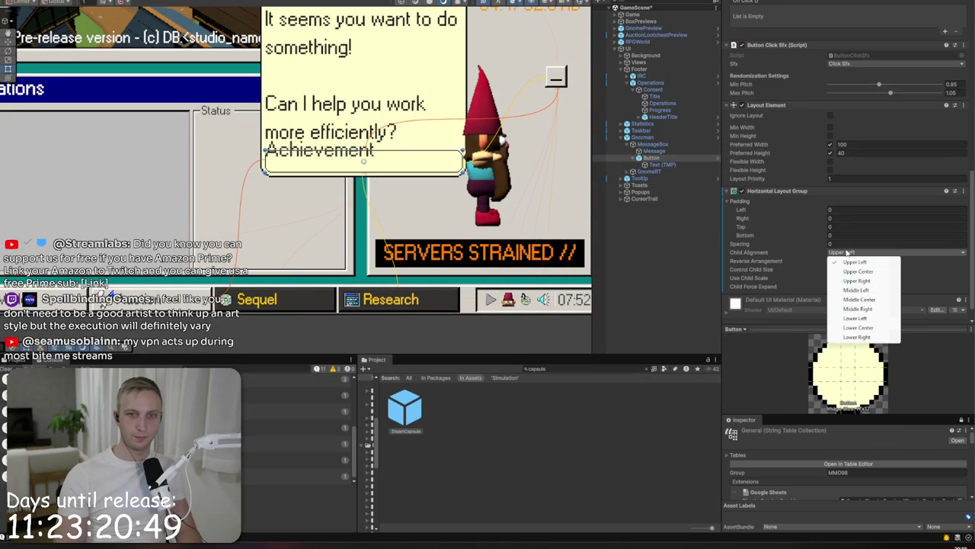
left_click(861, 301)
Step: Uncheck Child Force Expand width and height on the button's layout group
left_click(664, 152)
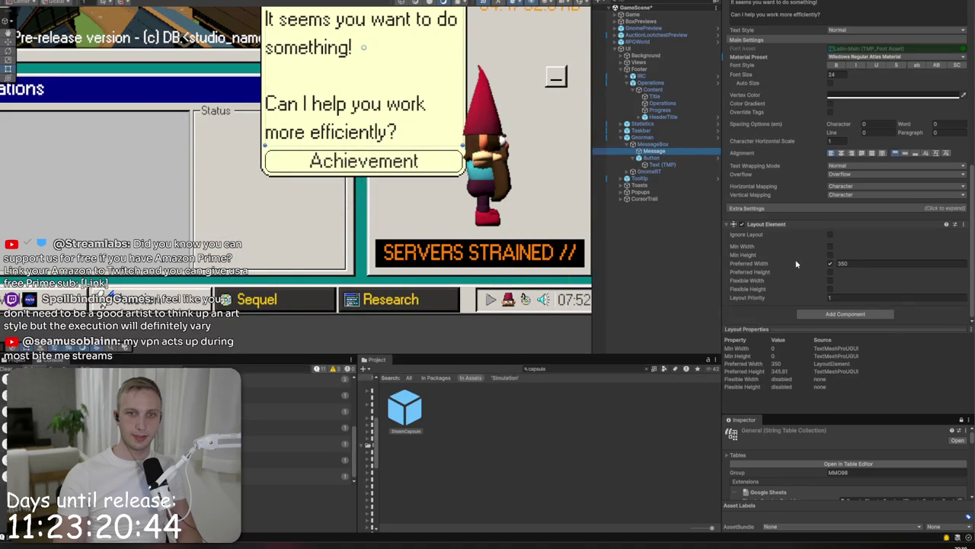
scroll(796, 263, "up", 10)
left_click(656, 158)
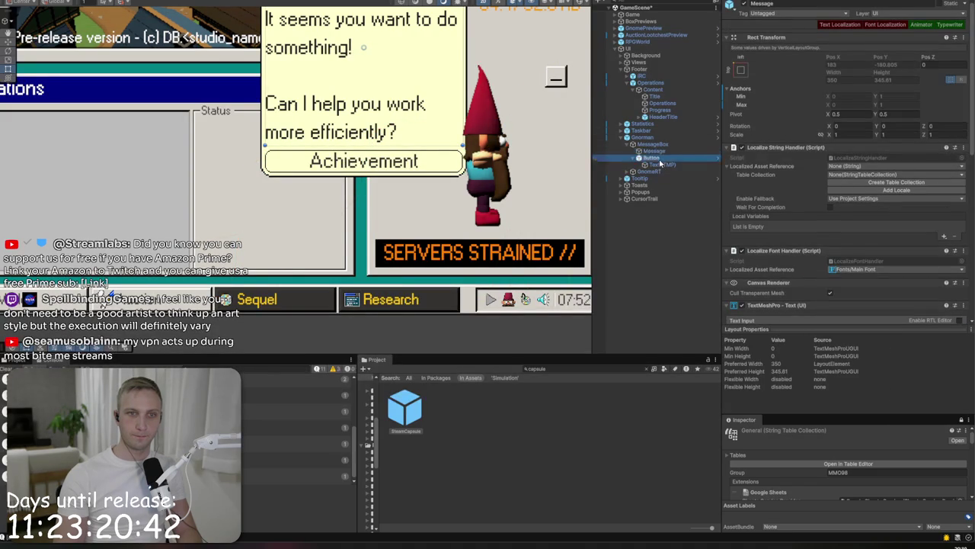
left_click(642, 137)
scroll(860, 216, "down", 2)
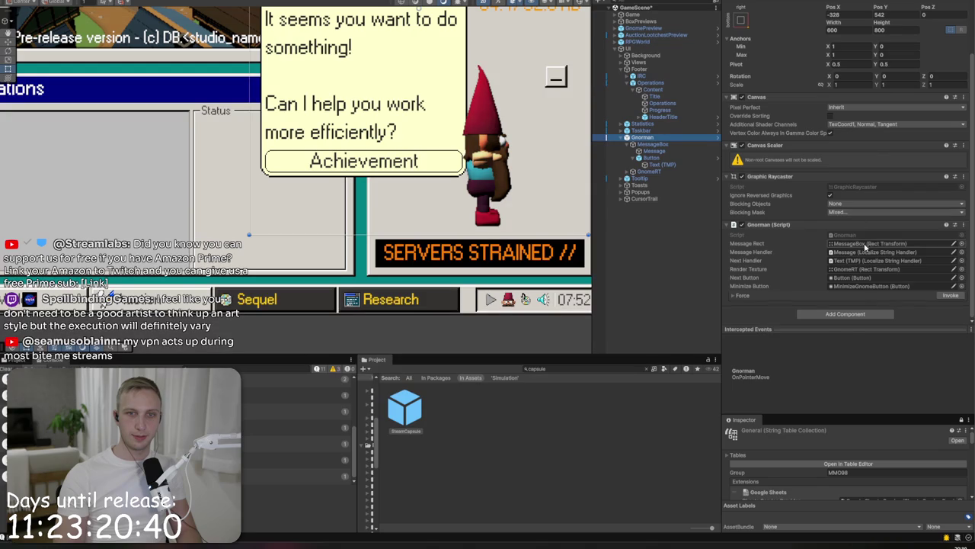
left_click(651, 158)
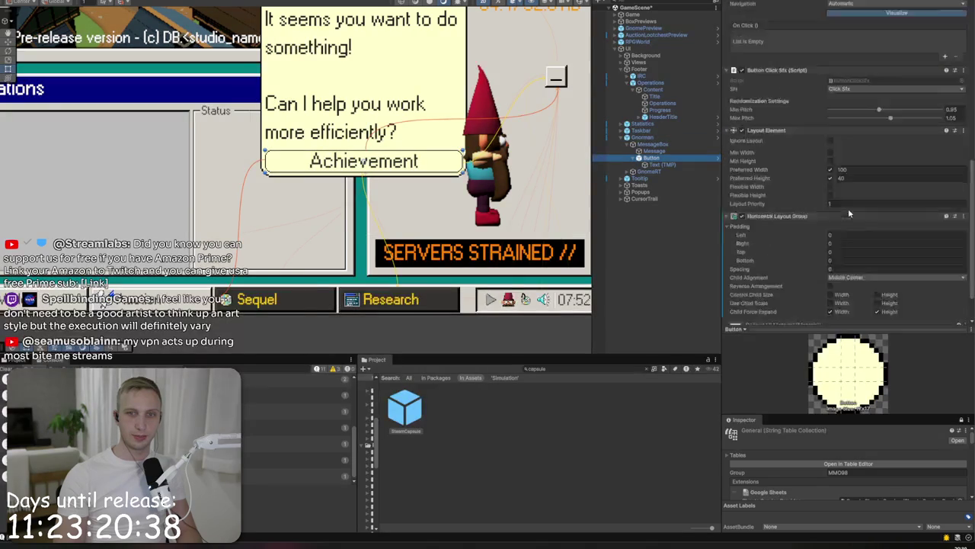
scroll(849, 213, "down", 2)
left_click(849, 268)
left_click(882, 269)
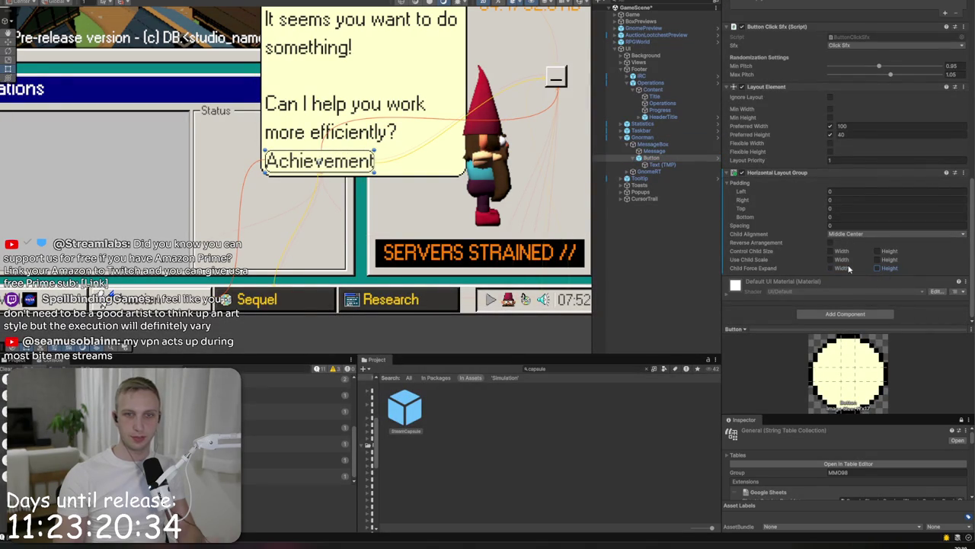
Step: Set the button's layout padding to 12 on the right and left
left_click(851, 200)
type("10")
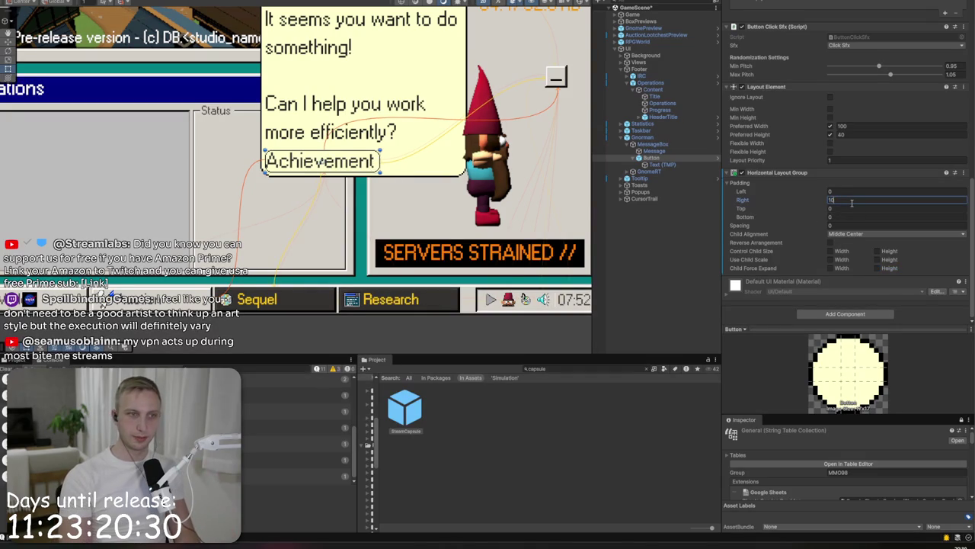
key("BackSpace")
type("2")
left_click(846, 192)
type("12")
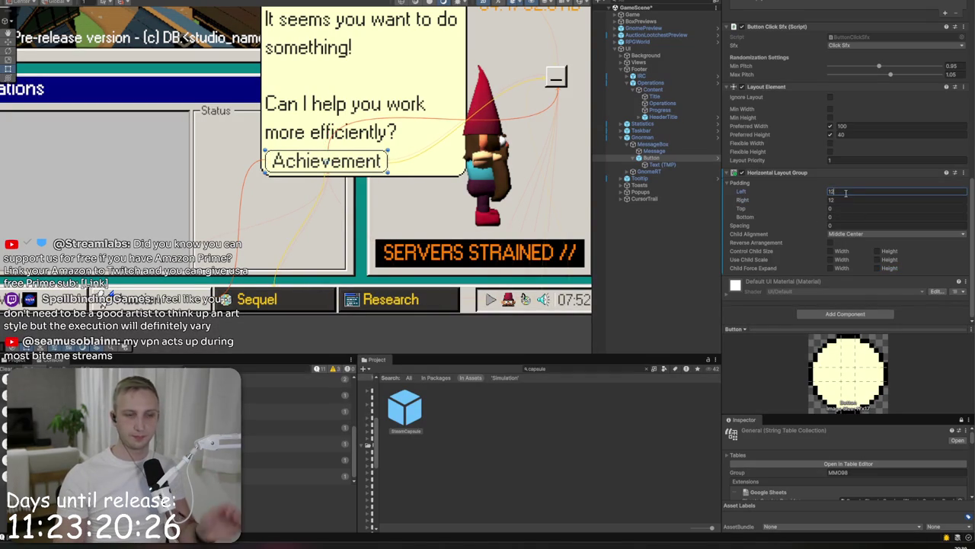
left_click(661, 164)
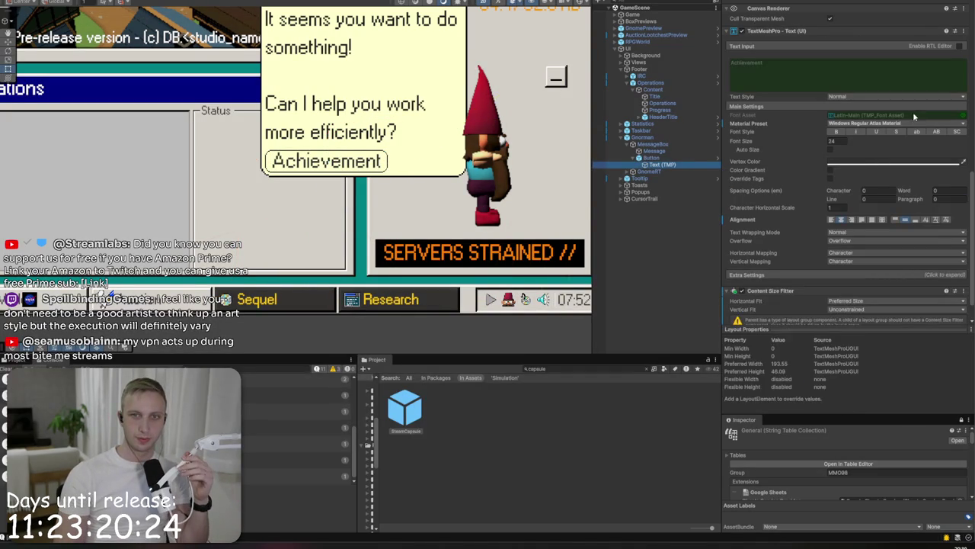
Step: Rebind the button text to Generic/apply via an 'ok' search, then search 'gnorman_' entries
scroll(899, 131, "up", 5)
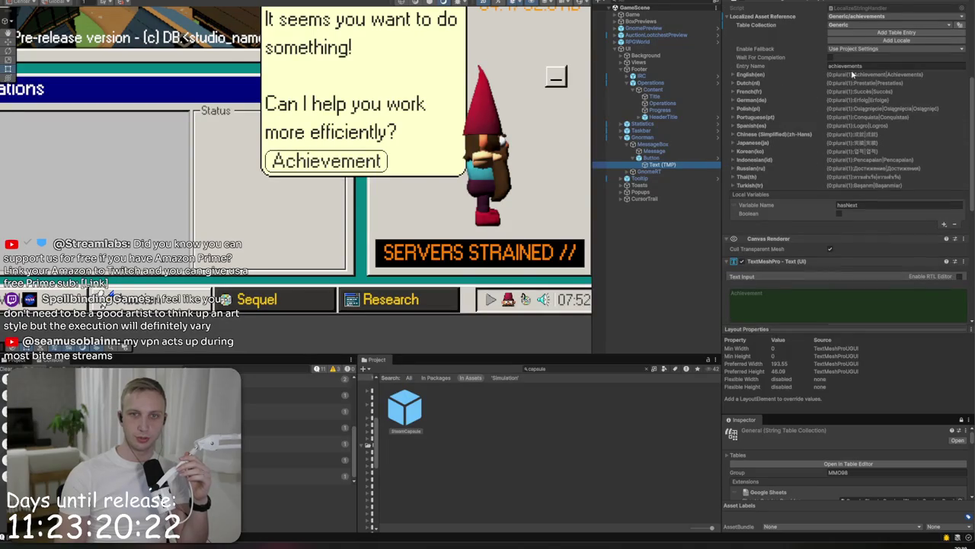
left_click(855, 16)
type("ok")
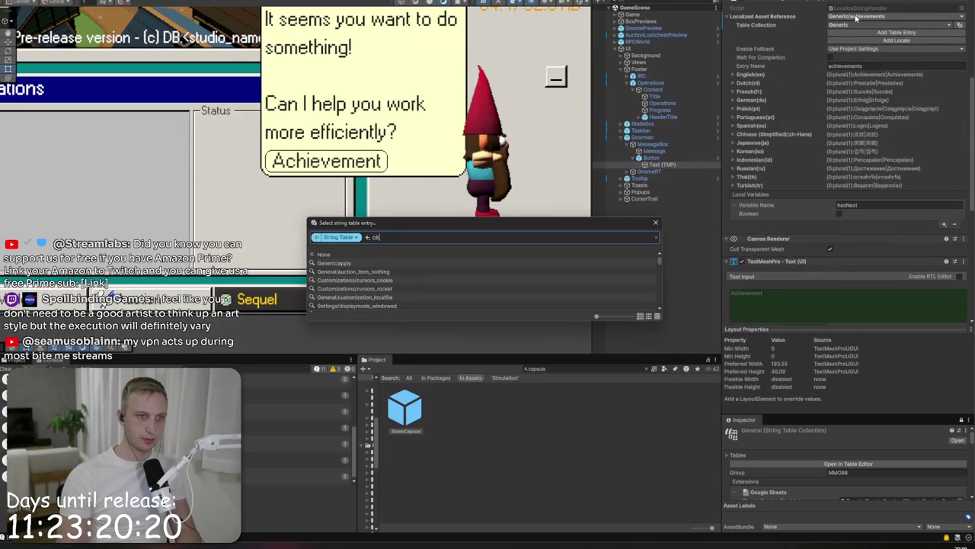
left_click(381, 263)
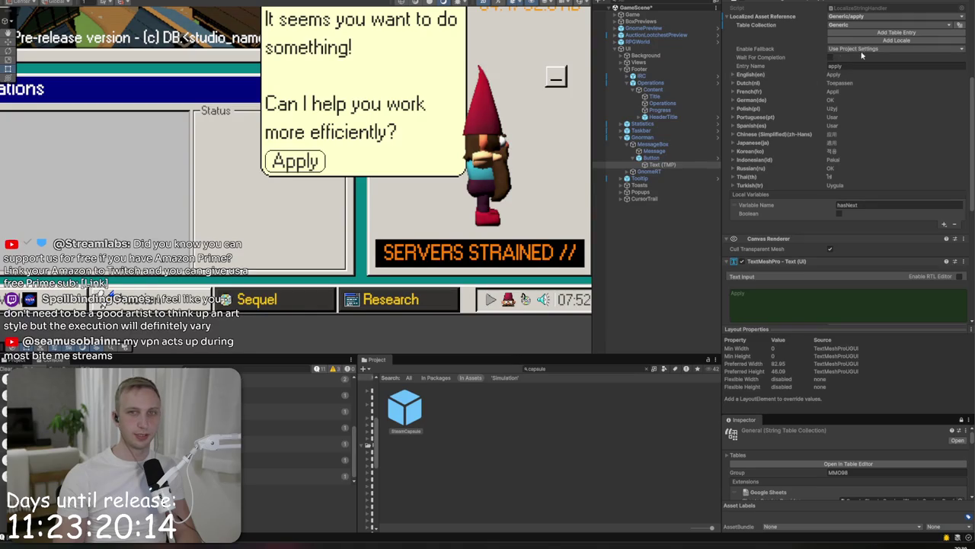
left_click(878, 18)
type("gnorm")
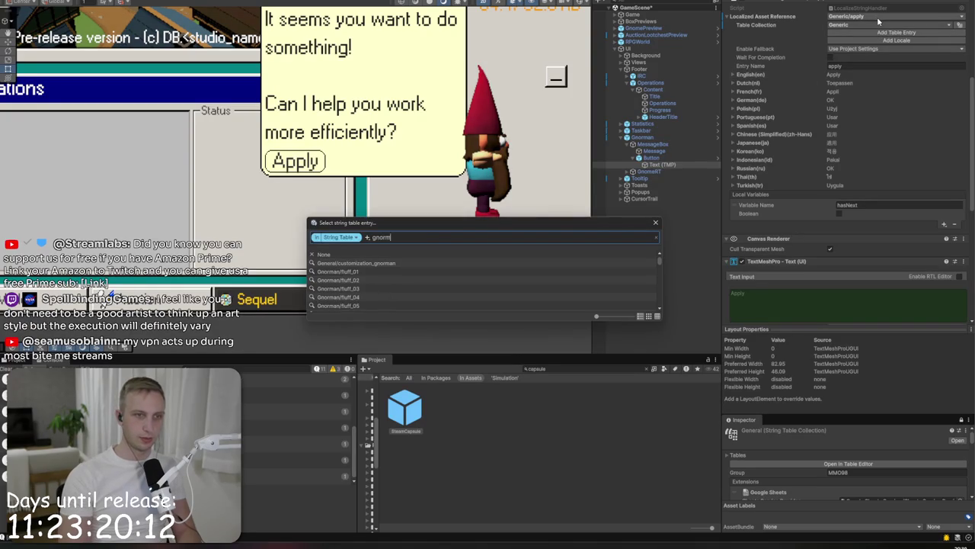
type("an_")
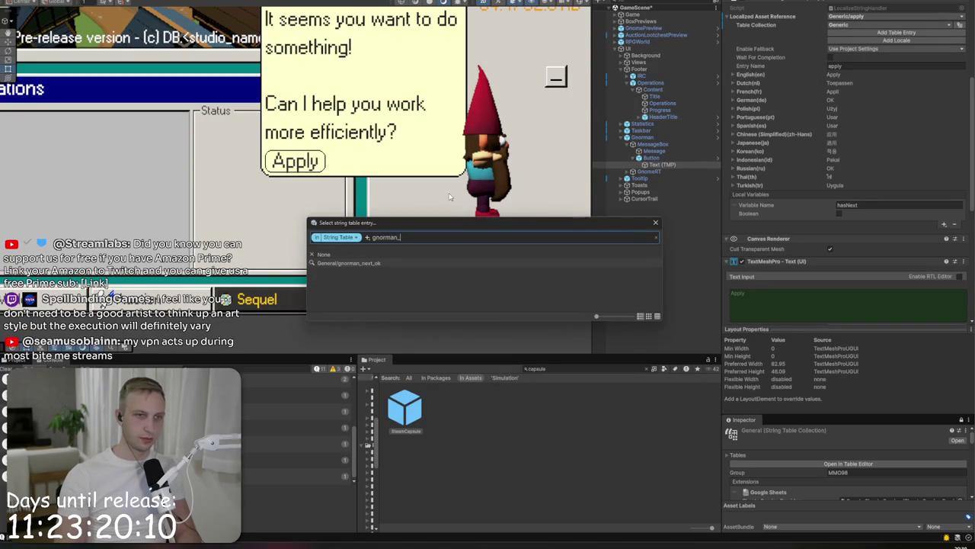
Step: Restore the button text to gnorman_next_ok and apply all Gnorman overrides to the prefab
left_click(373, 263)
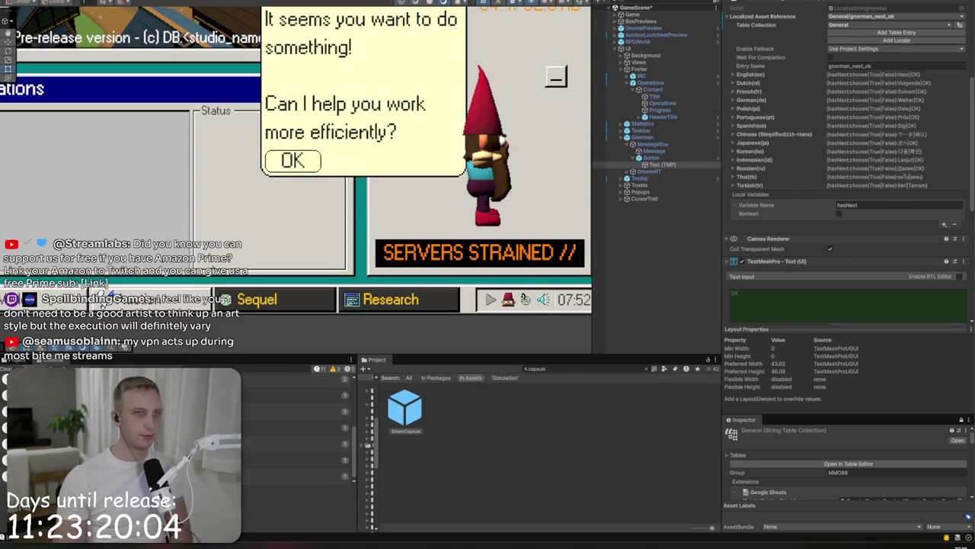
left_click(641, 137)
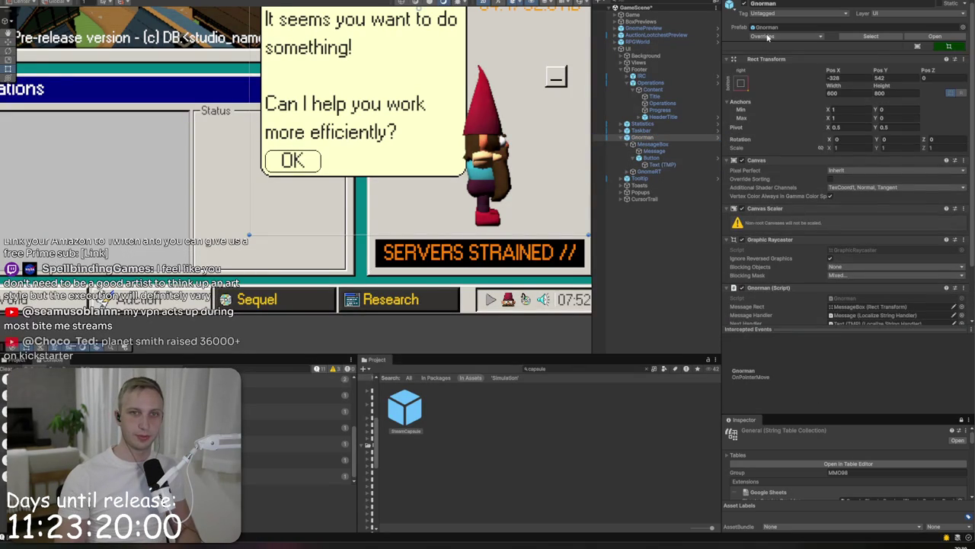
left_click(767, 37)
left_click(846, 165)
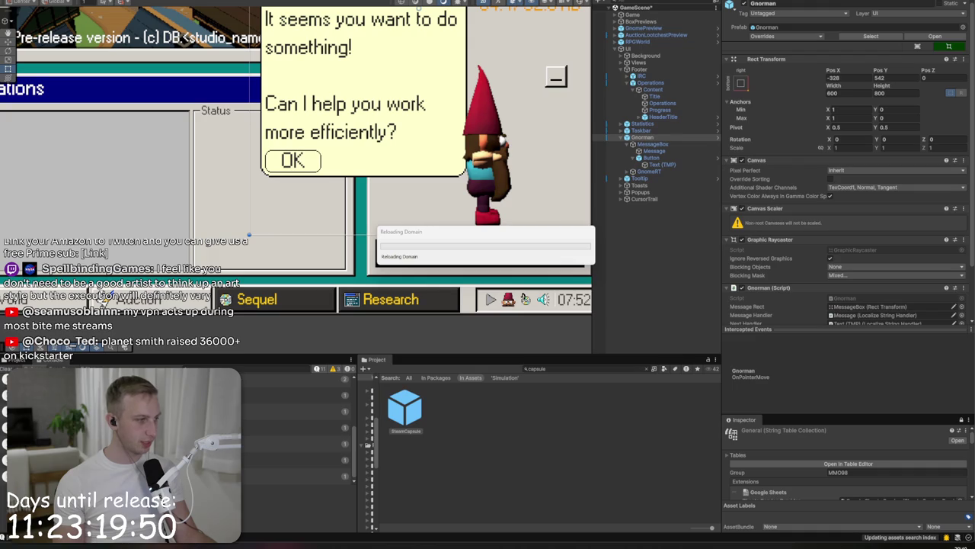
key("alt+Tab")
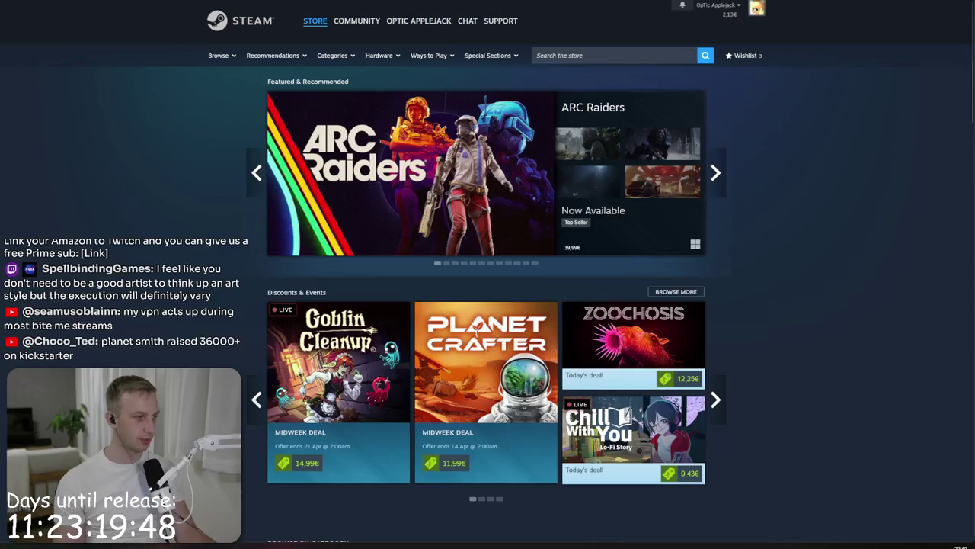
Step: Search the web for 'kickstarter planetsmith' and open the PlanetSmith Kickstarter campaign
key("ctrl+l")
type("kickstarter")
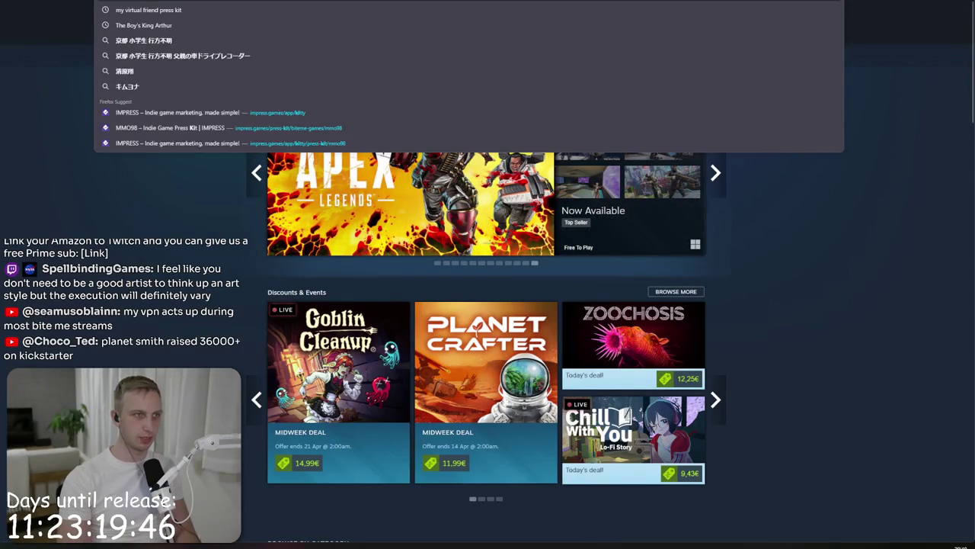
type(" planet")
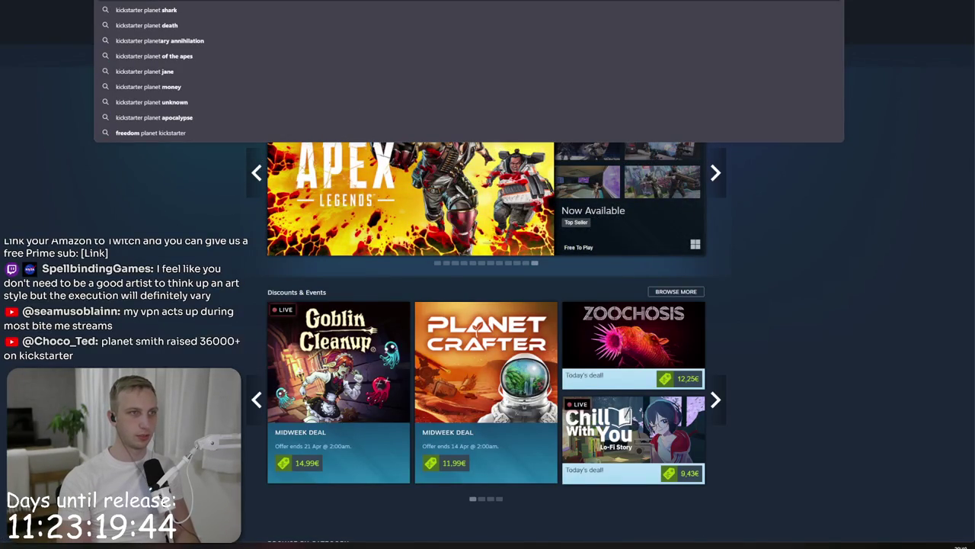
type("smith")
key("Return")
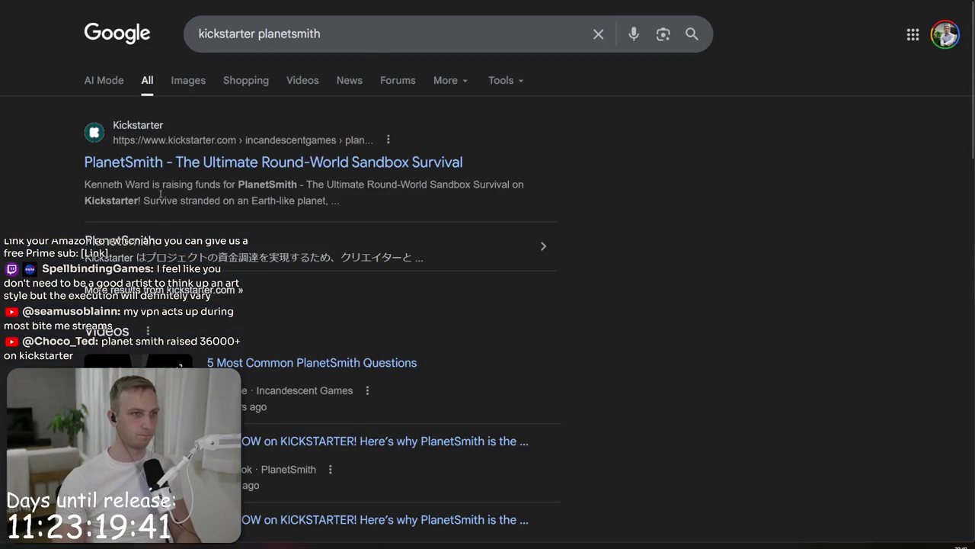
left_click(251, 162)
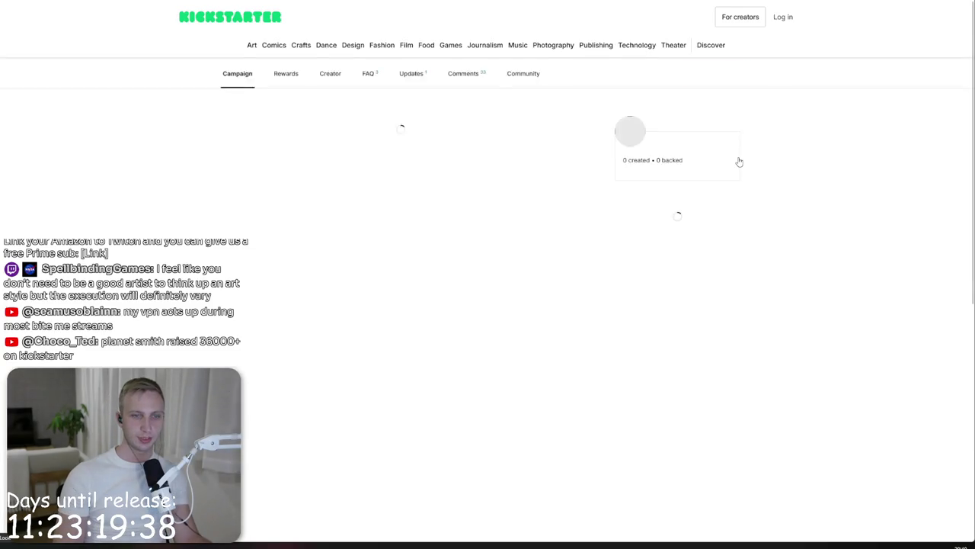
Step: Review PlanetSmith's $38,481 pledged and 559 backers, story and rewards, then return to Unity
mouse_move(674, 131)
left_mouse_down()
mouse_move(695, 182)
mouse_move(681, 212)
mouse_move(703, 209)
left_mouse_up()
scroll(680, 187, "down", 2)
scroll(681, 186, "down", 1)
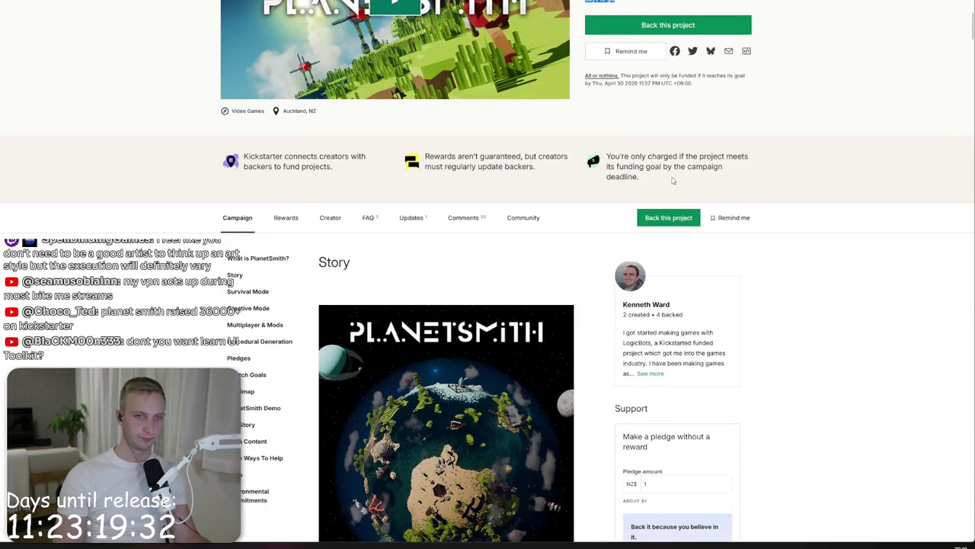
scroll(673, 181, "down", 8)
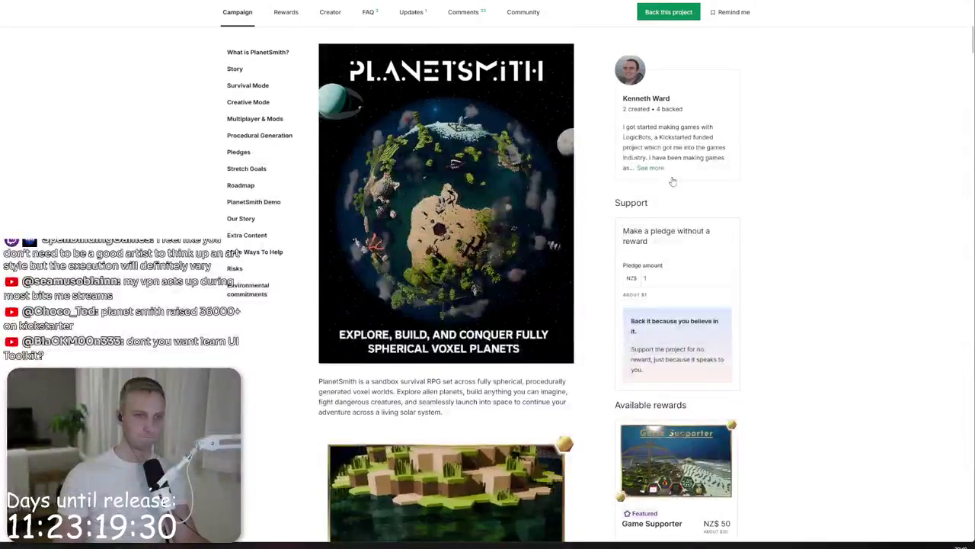
scroll(673, 180, "down", 3)
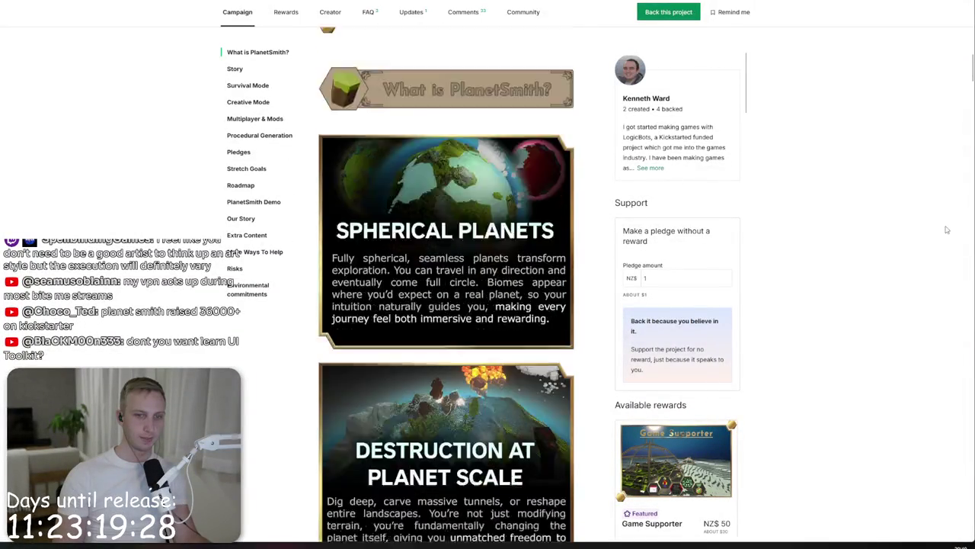
scroll(762, 367, "down", 2)
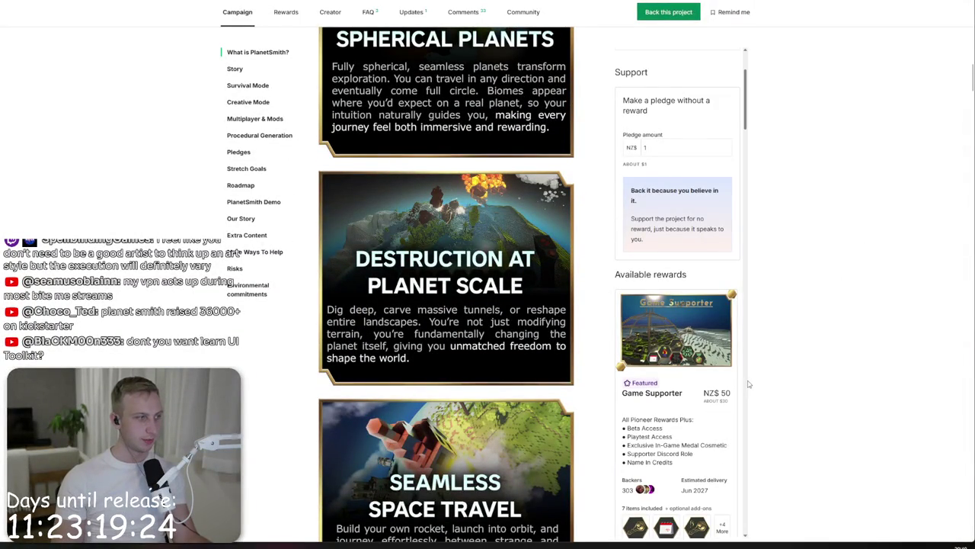
key("alt+Tab")
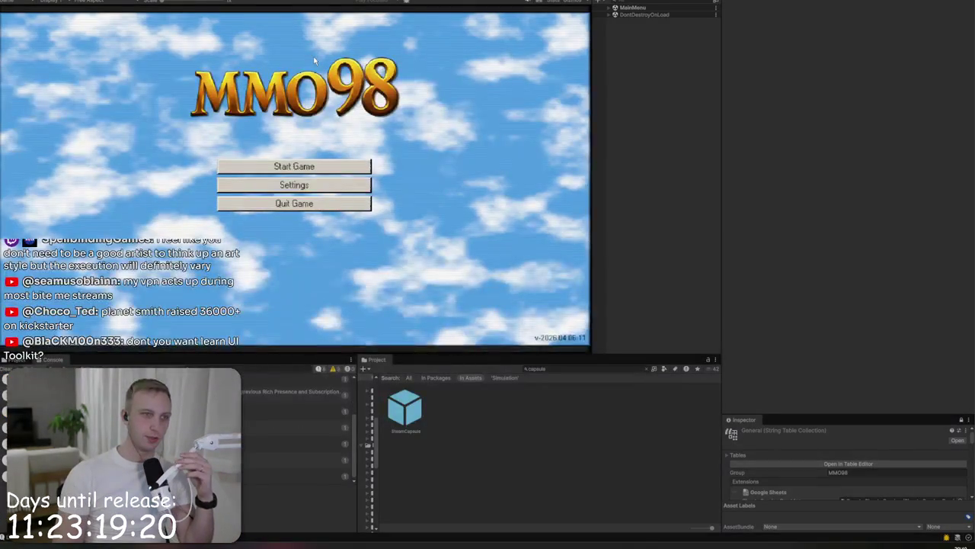
Step: Load the BiteMe studio save and set the game language to Dutch in Settings
left_click(301, 166)
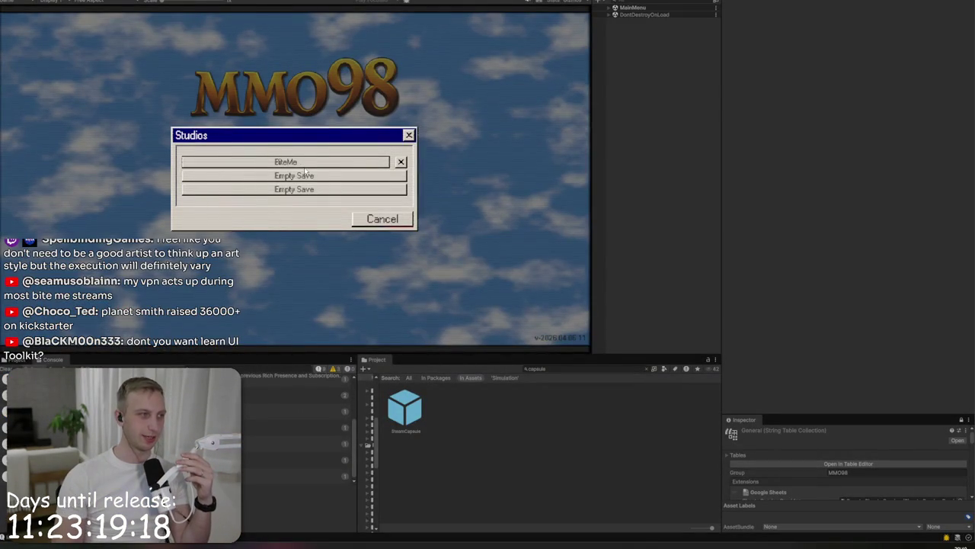
left_click(305, 163)
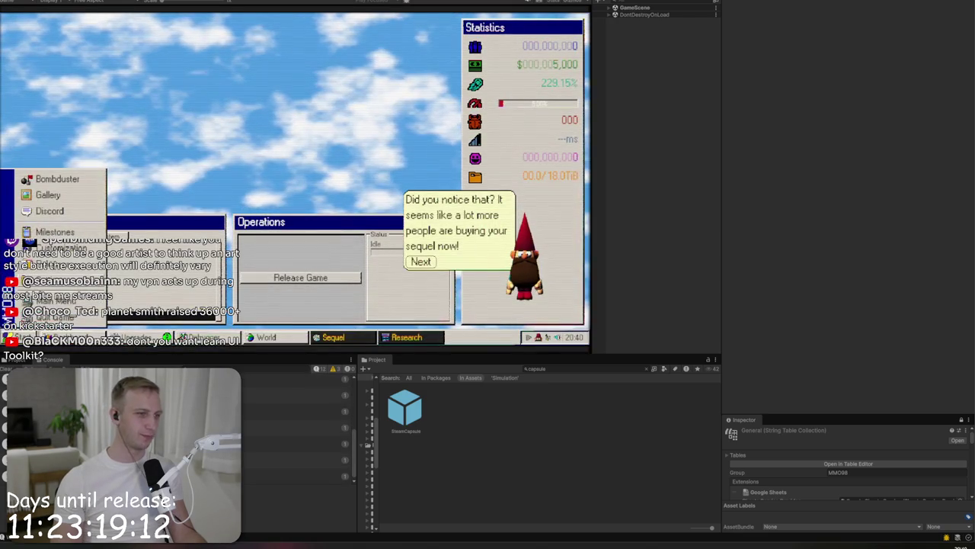
left_click(53, 280)
left_click(359, 142)
left_click(350, 160)
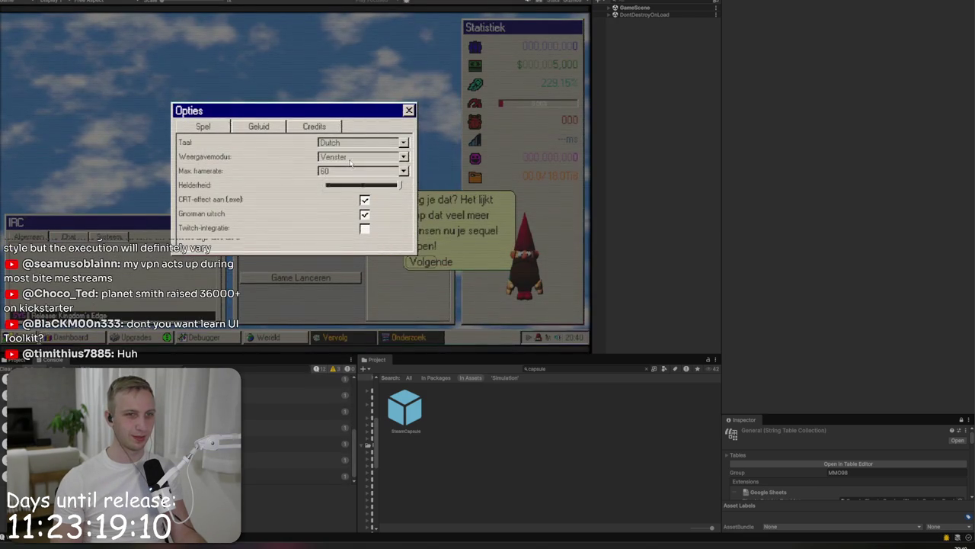
key("Escape")
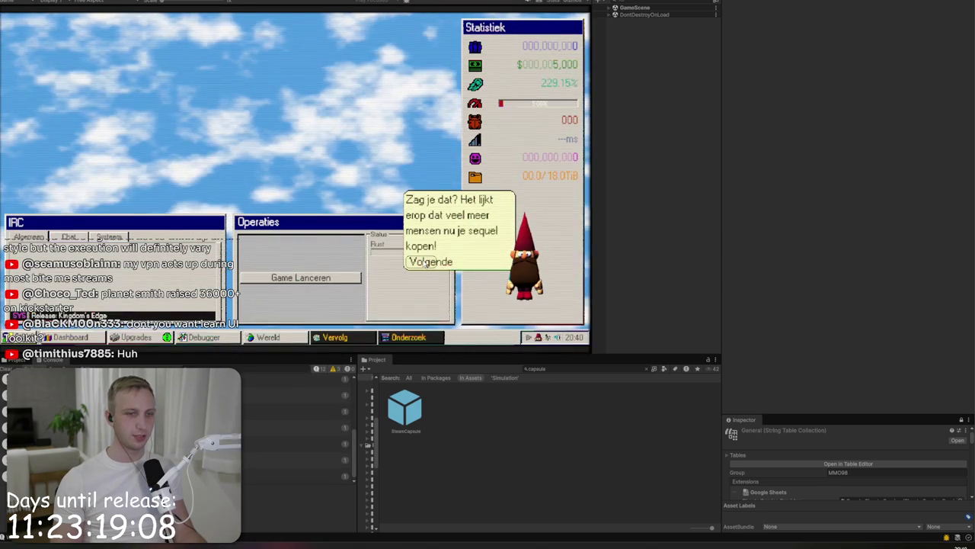
Step: Advance two tutorial messages and reopen the language choices in Options
left_click(427, 262)
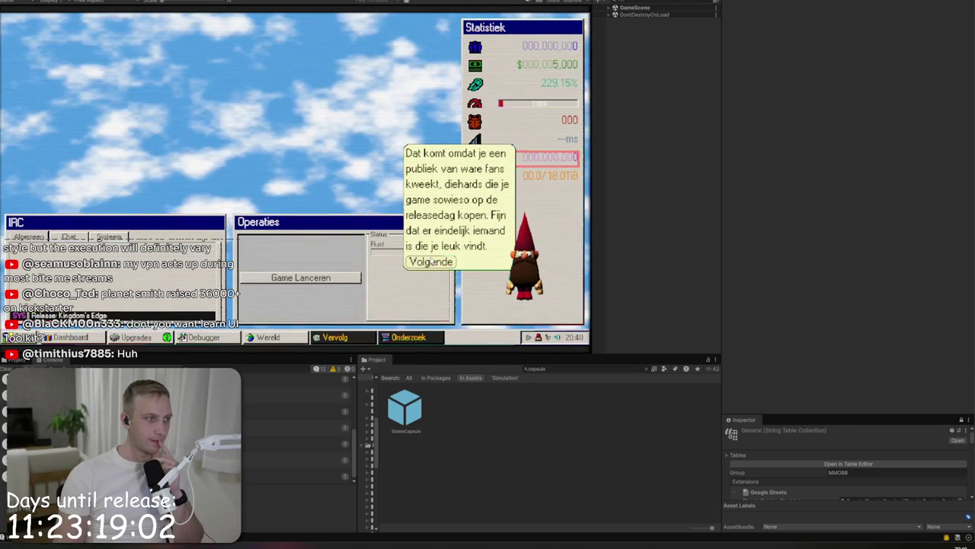
left_click(430, 261)
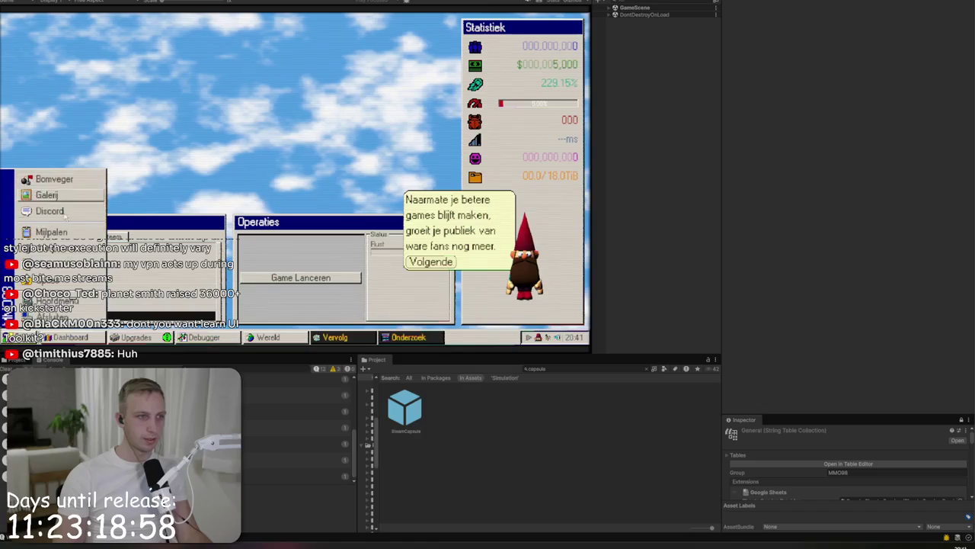
left_click(46, 278)
left_click(362, 142)
Step: Cycle the game language through French, English, Polish, Dutch and back to English
left_click(345, 171)
left_click(352, 143)
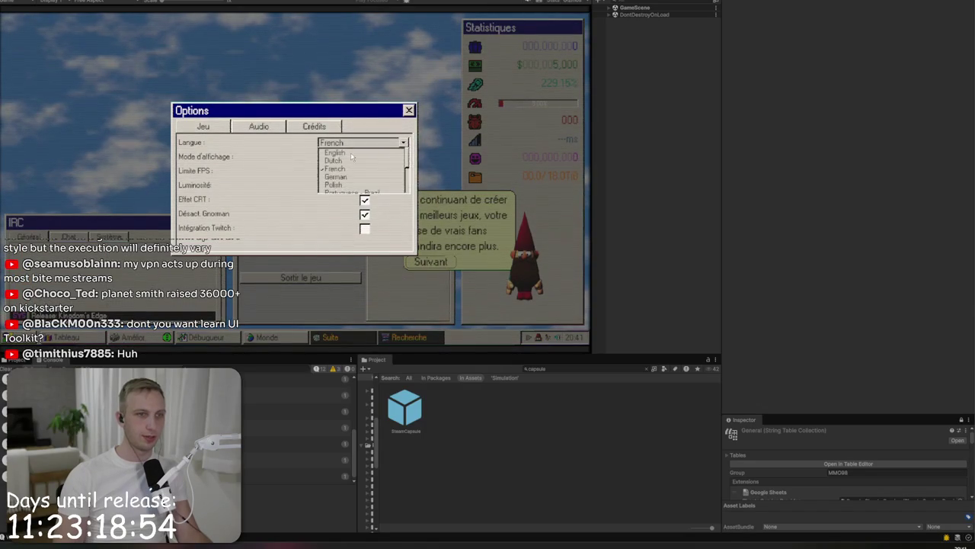
left_click(351, 152)
left_click(361, 143)
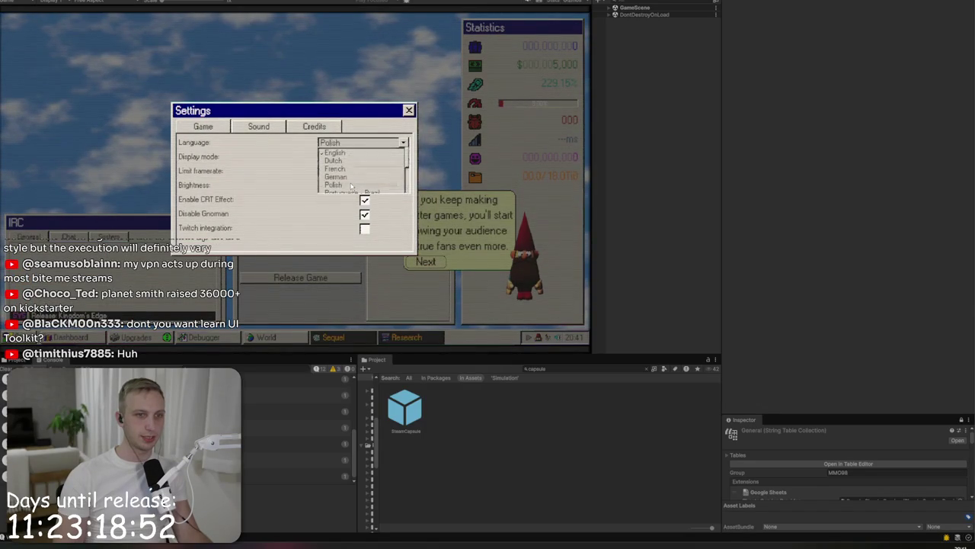
left_click(350, 184)
left_click(361, 143)
left_click(351, 161)
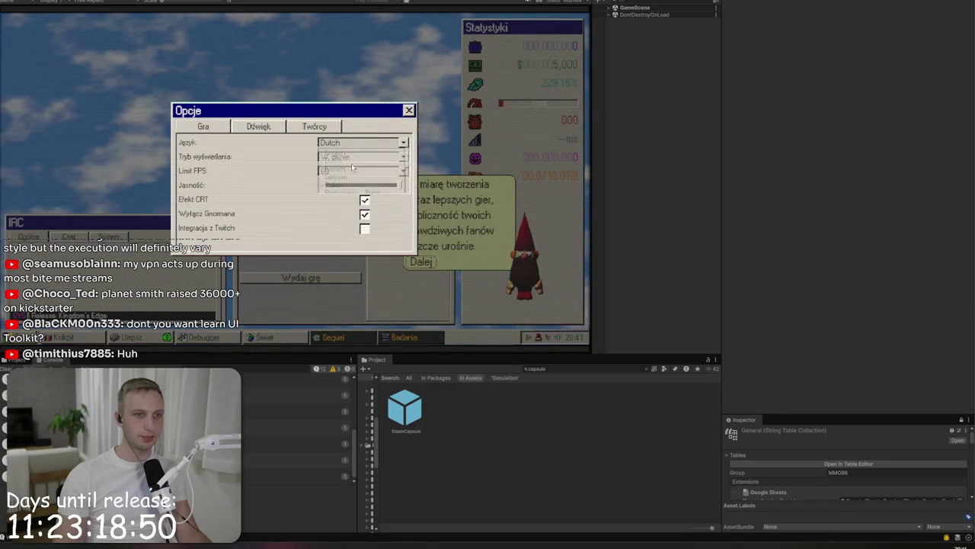
left_click(358, 143)
left_click(356, 154)
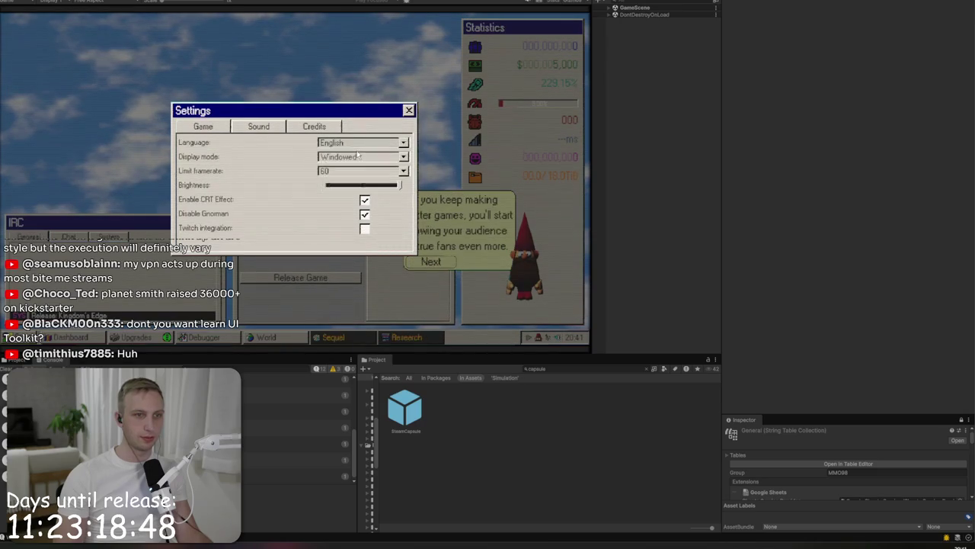
Step: Try Russian, then settle the language on Thai and open the studio dashboard
left_click(357, 171)
left_click(365, 146)
left_click(366, 145)
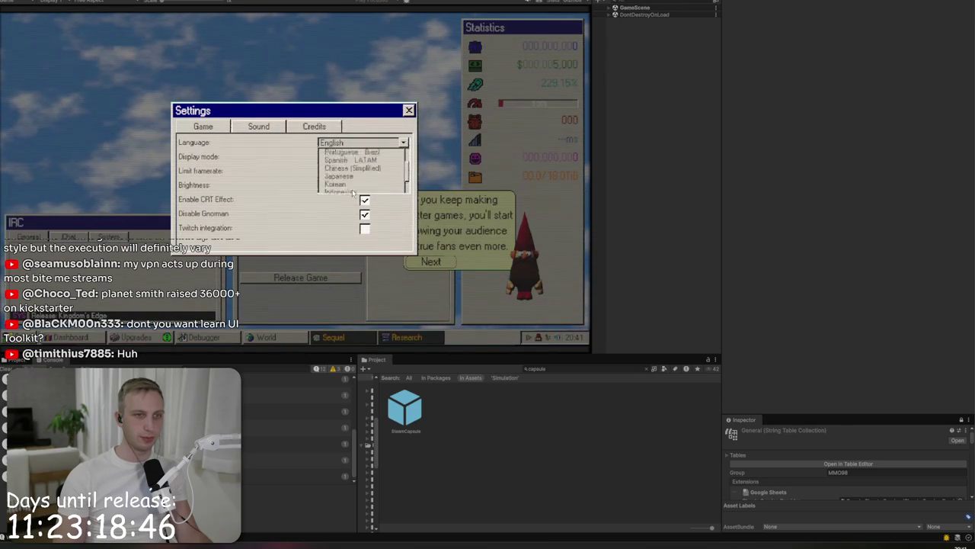
left_click(352, 183)
left_click(366, 144)
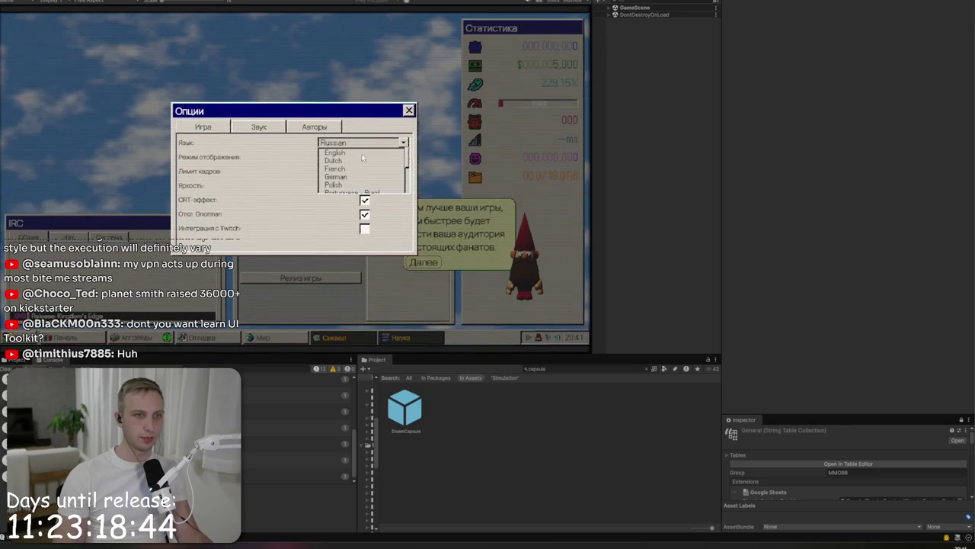
left_click(362, 154)
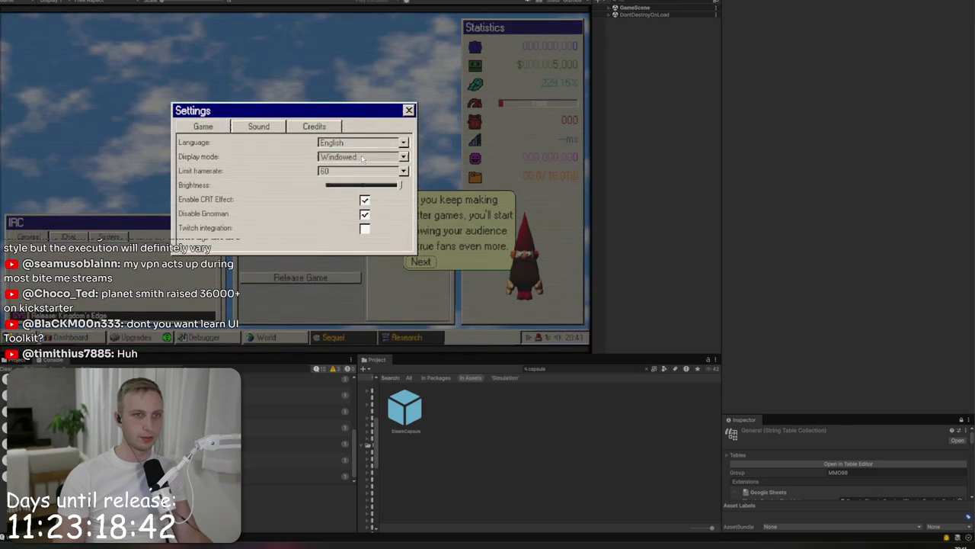
left_click(364, 144)
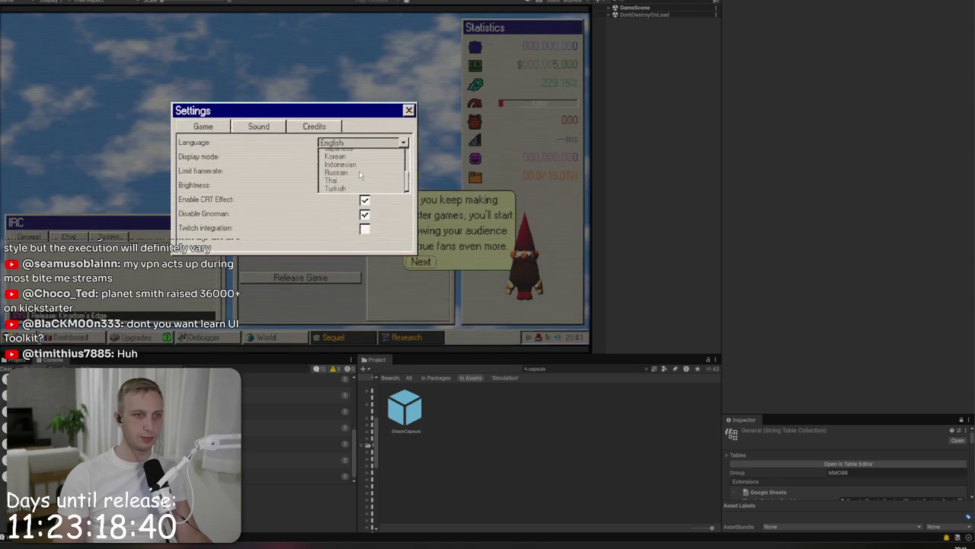
left_click(333, 179)
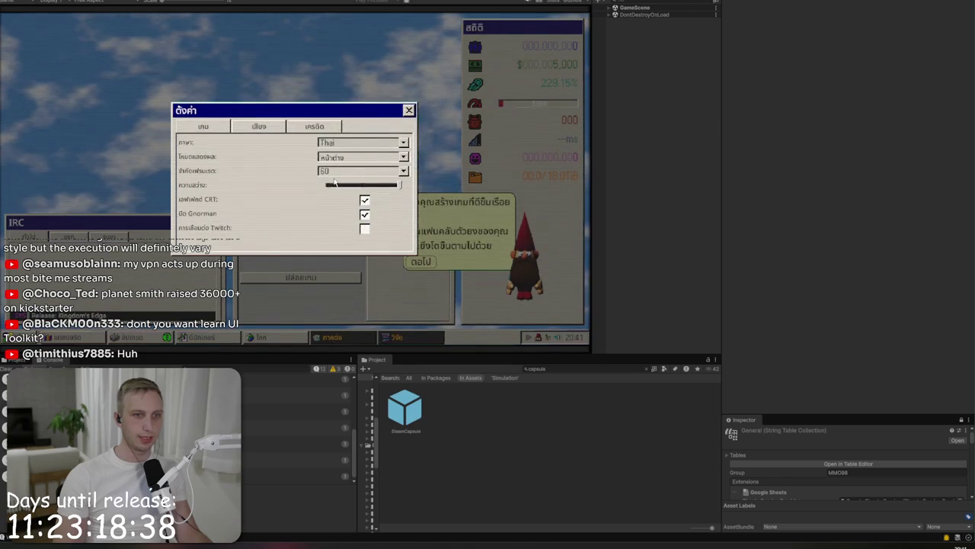
key("Escape")
left_click(86, 340)
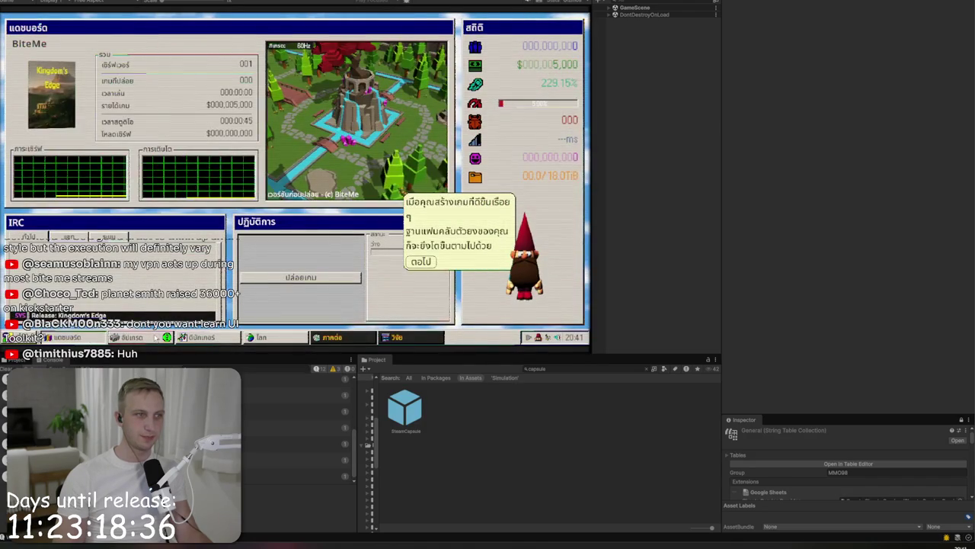
Step: Buy the first $5000 upgrade and release the newly made game
left_click(141, 336)
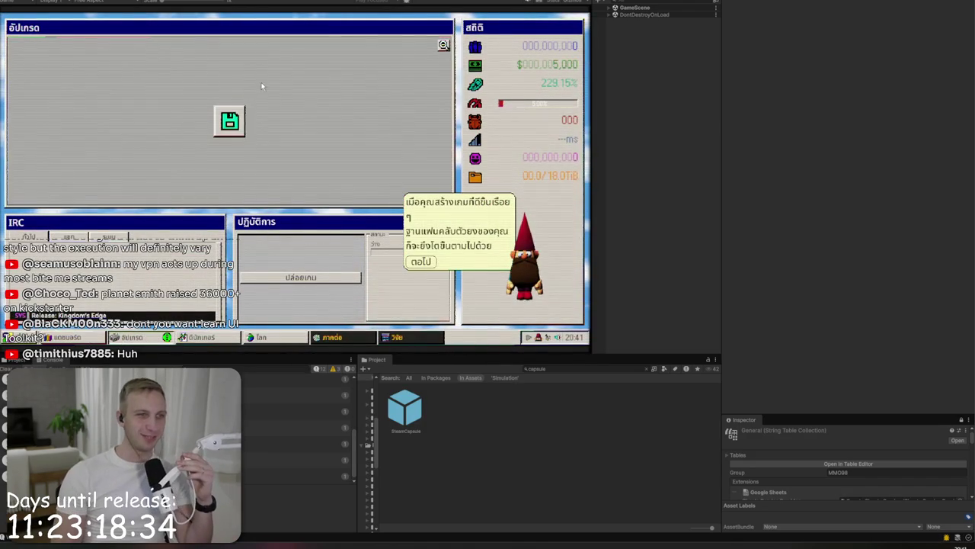
left_click(223, 122)
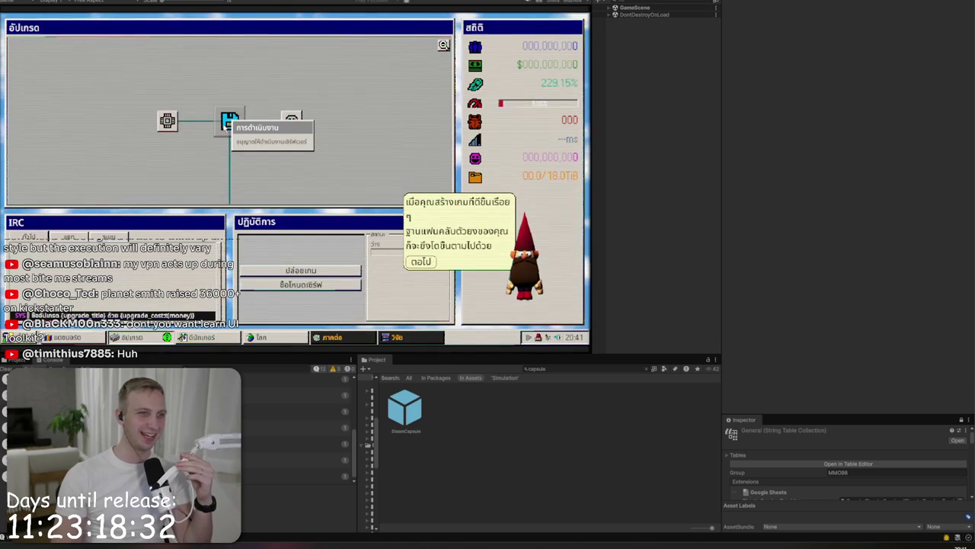
mouse_move(291, 123)
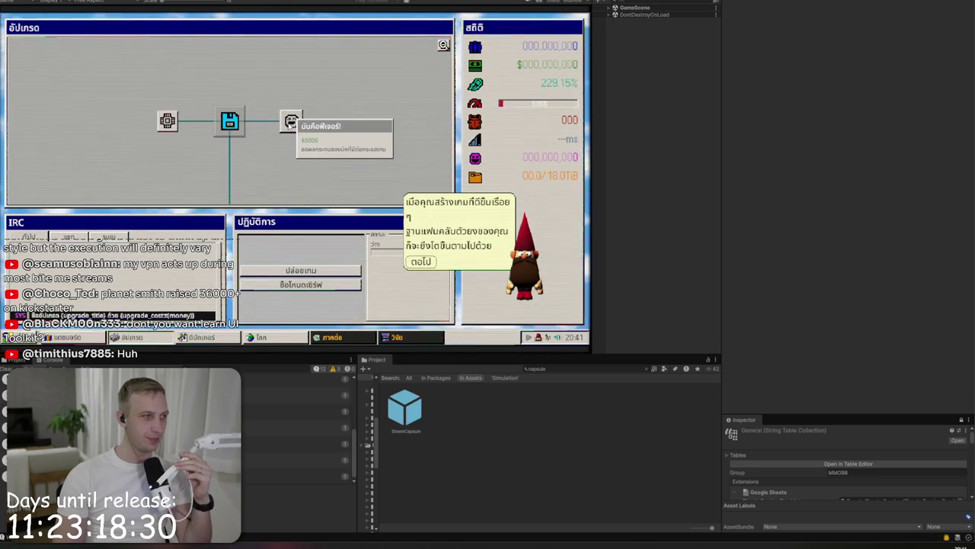
mouse_move(169, 122)
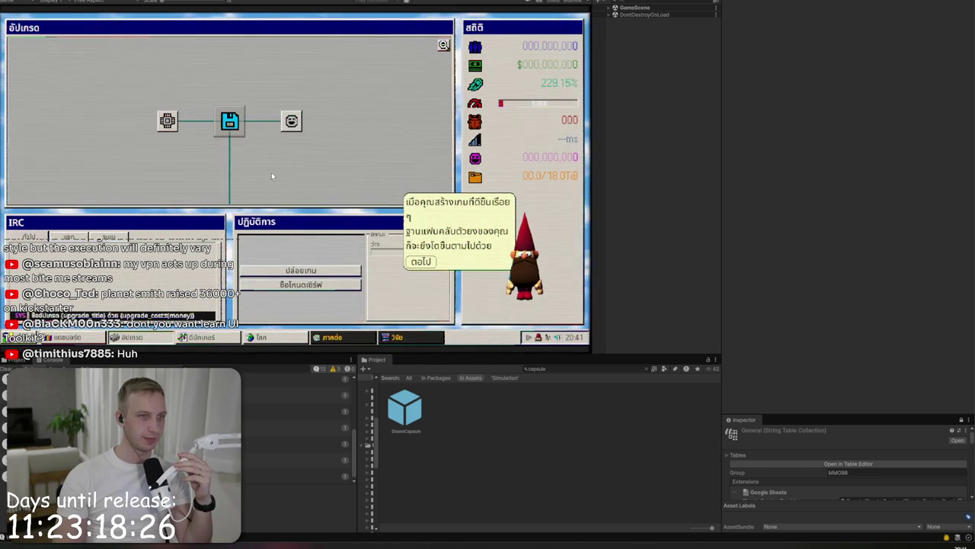
left_click(311, 273)
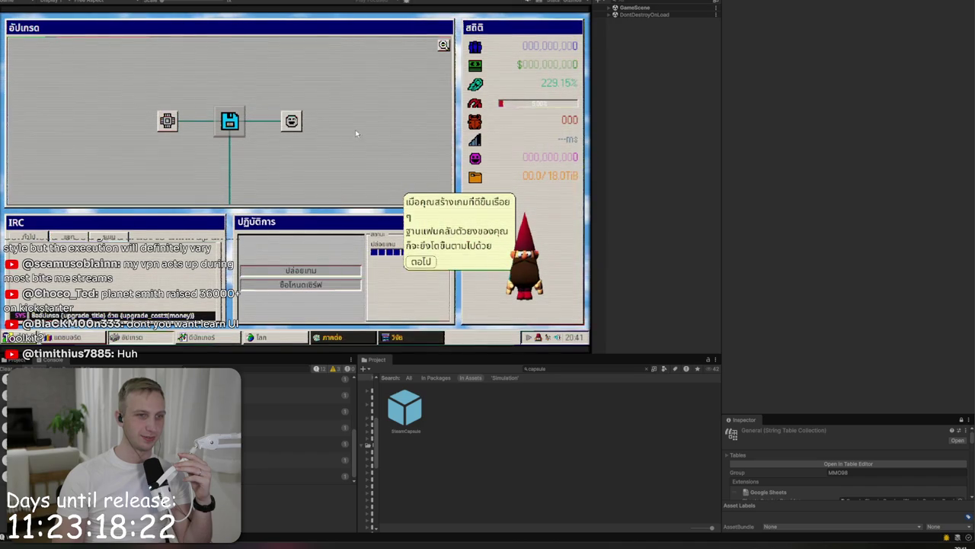
Step: Advance through four of Gnorman's Thai tutorial tips
left_click(422, 261)
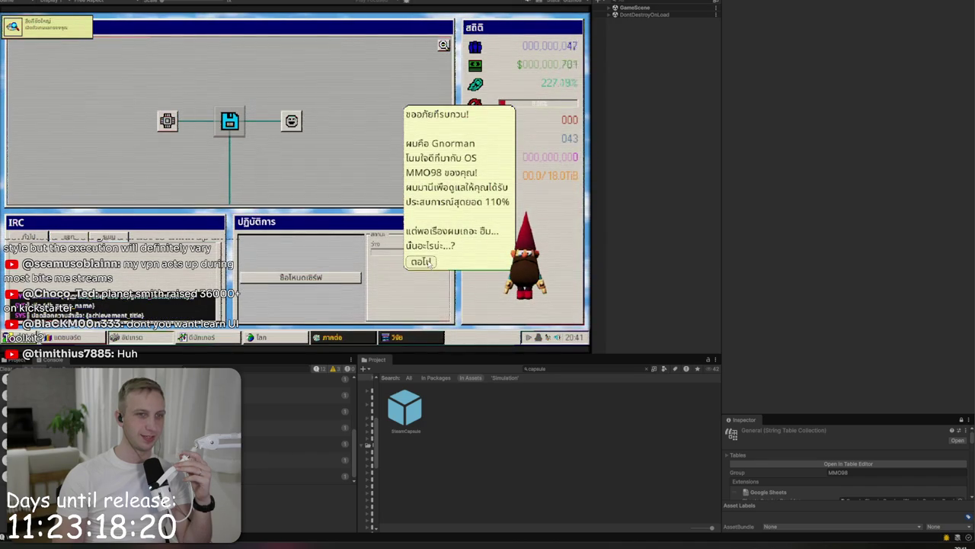
left_click(425, 261)
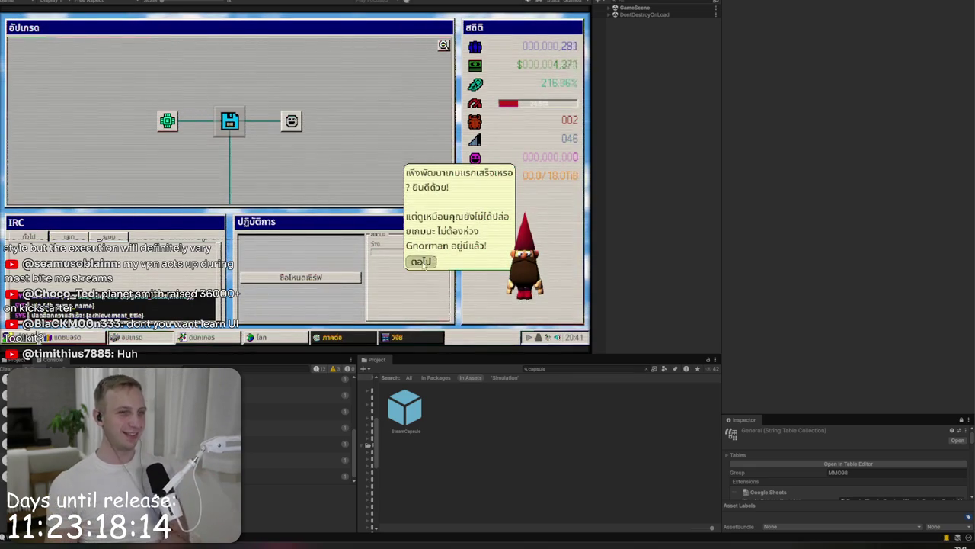
left_click(420, 261)
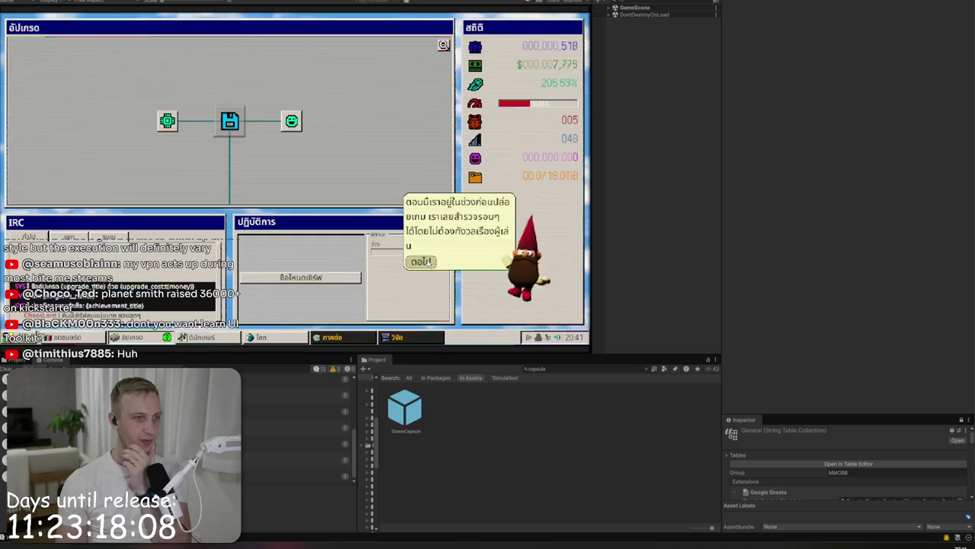
left_click(429, 261)
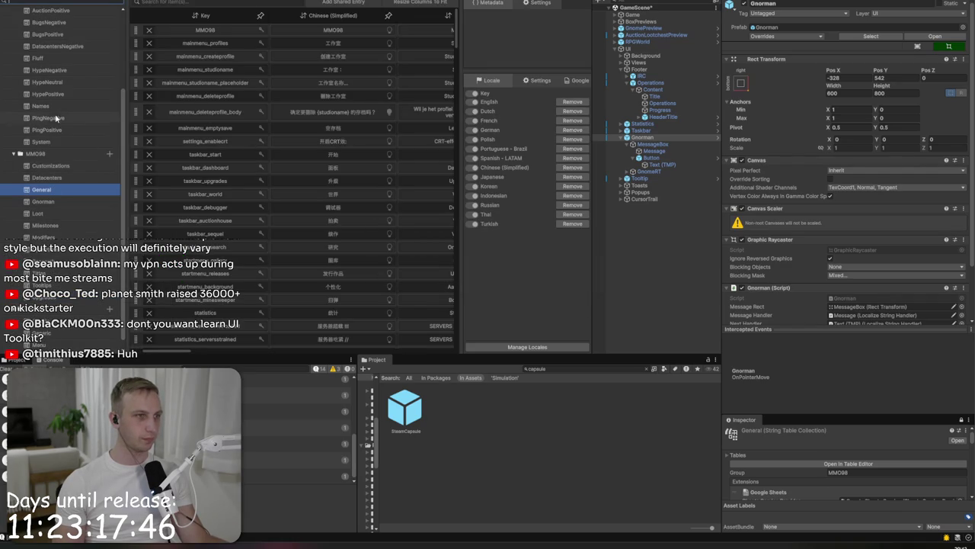
Step: Show the IRC System string table with its Google Sheets sync options
left_click(57, 142)
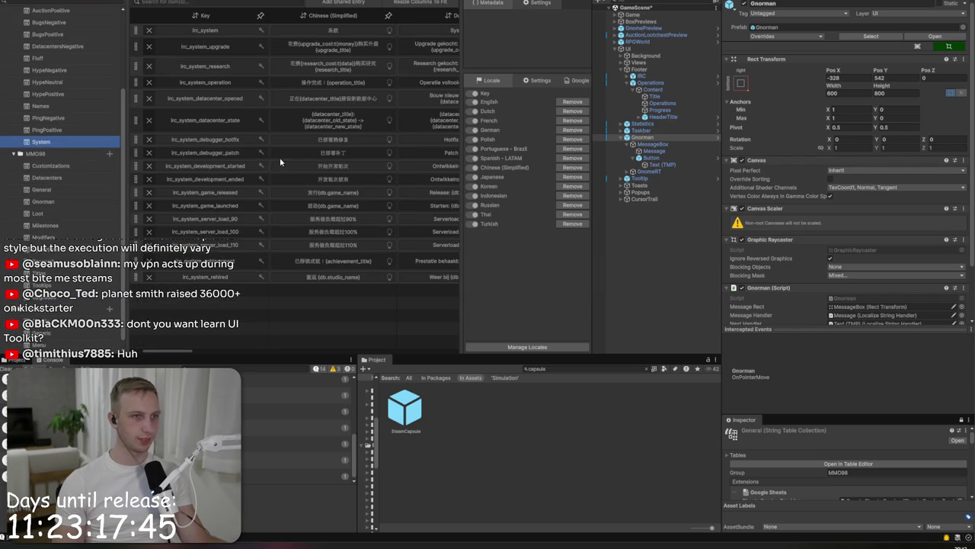
left_click(581, 81)
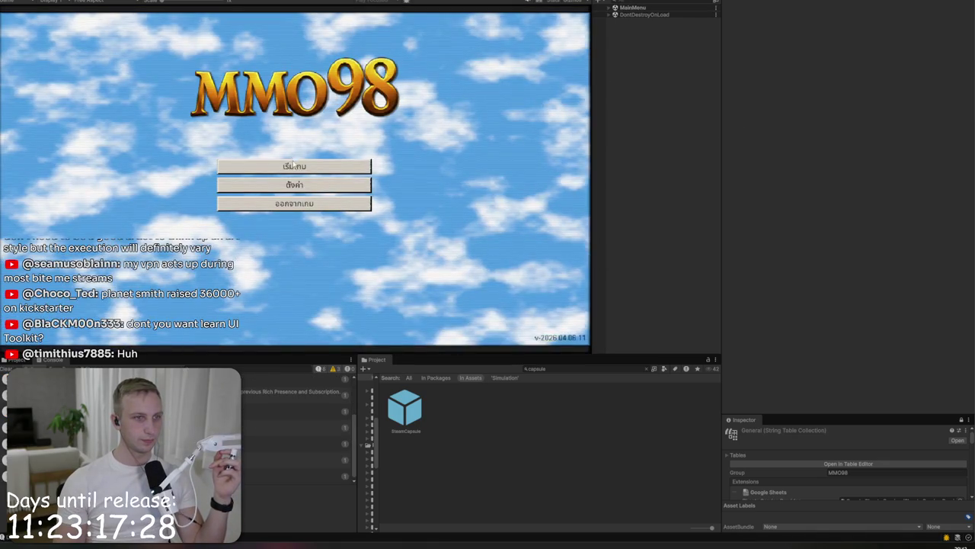
Step: Load the BiteMe studio save in the Thai game, then bring the Localization Tables back into view
left_click(300, 167)
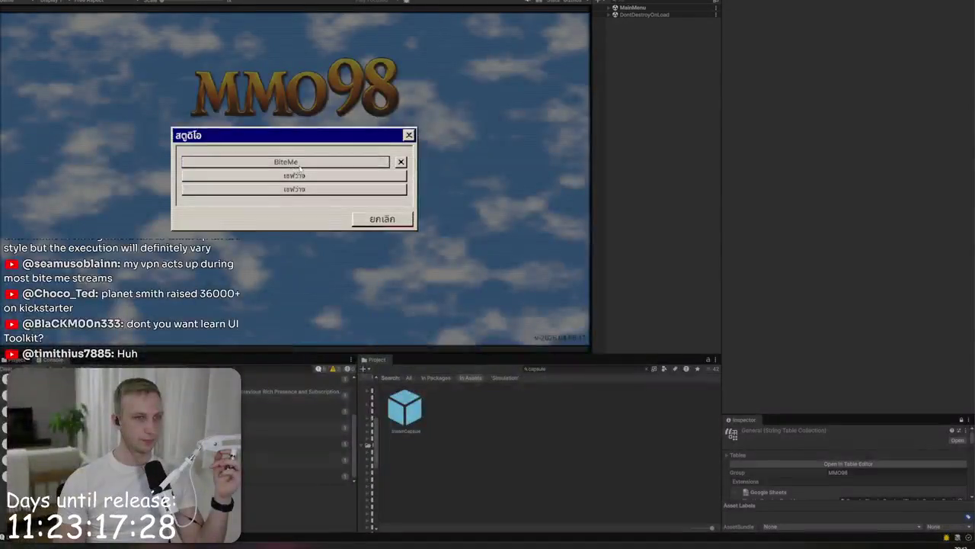
left_click(300, 163)
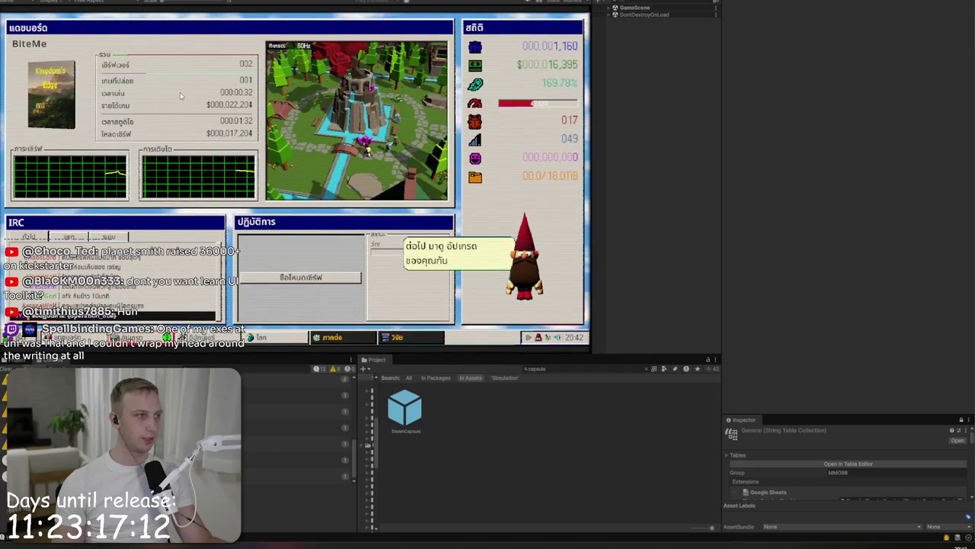
key("ctrl+p")
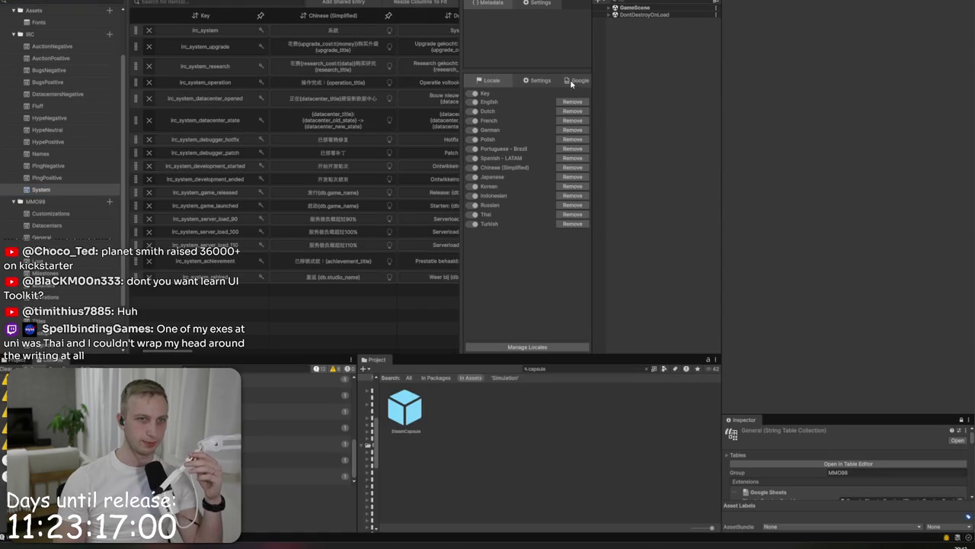
Step: Show the Google Sheets sync options for the string tables
left_click(572, 81)
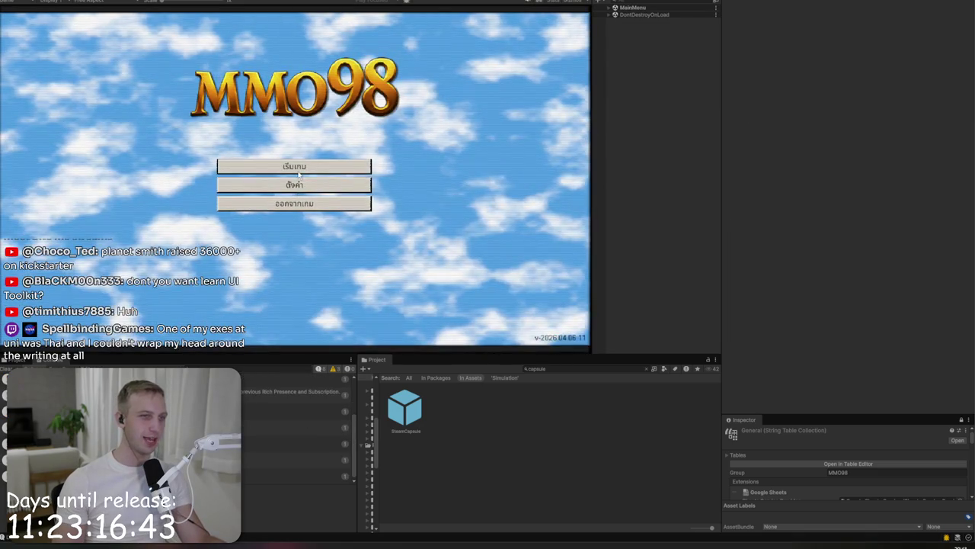
Step: Briefly load the BiteMe studio save, stop the game, and return to the Localization Tables
left_click(297, 168)
left_click(294, 169)
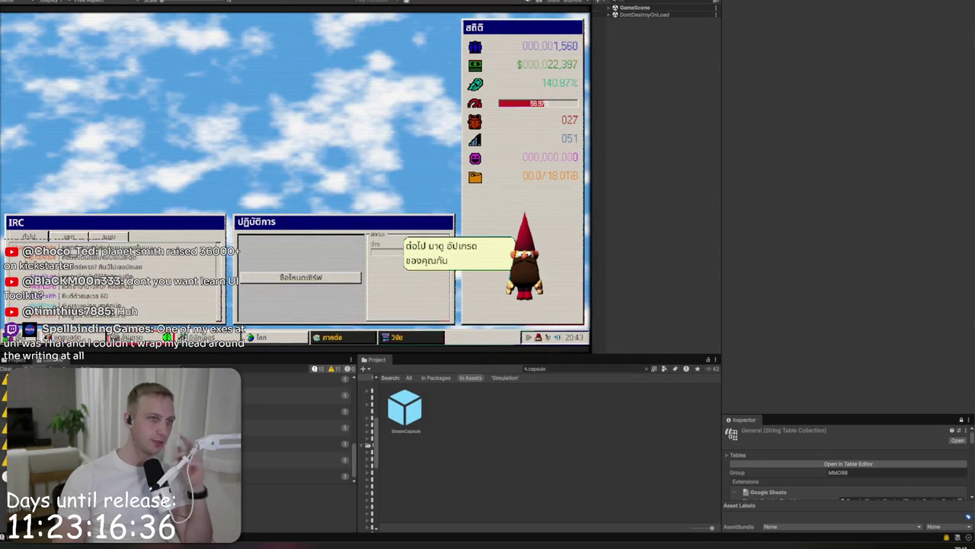
key("ctrl+p")
left_click(202, 2)
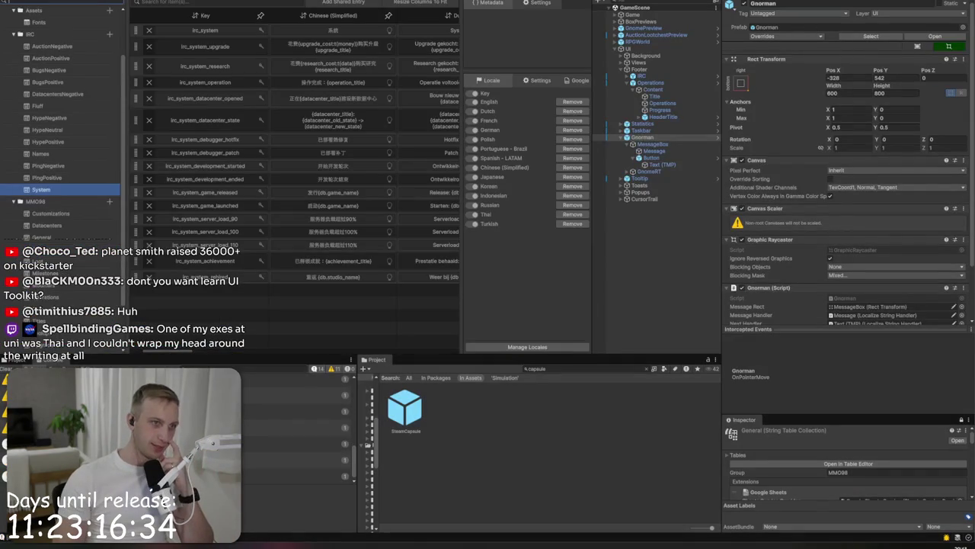
Step: Push the string table collection to Google Sheets from the Google sync options
left_click(577, 80)
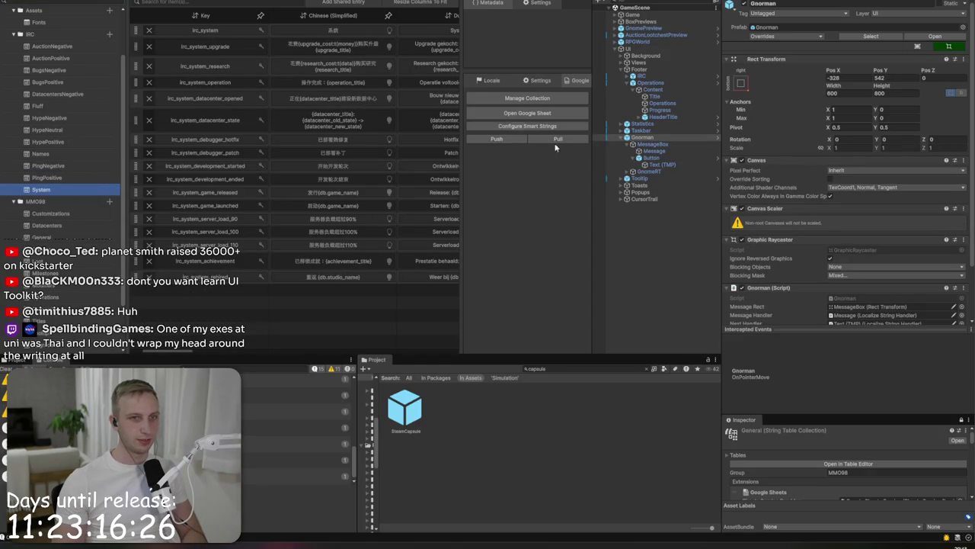
left_click(496, 140)
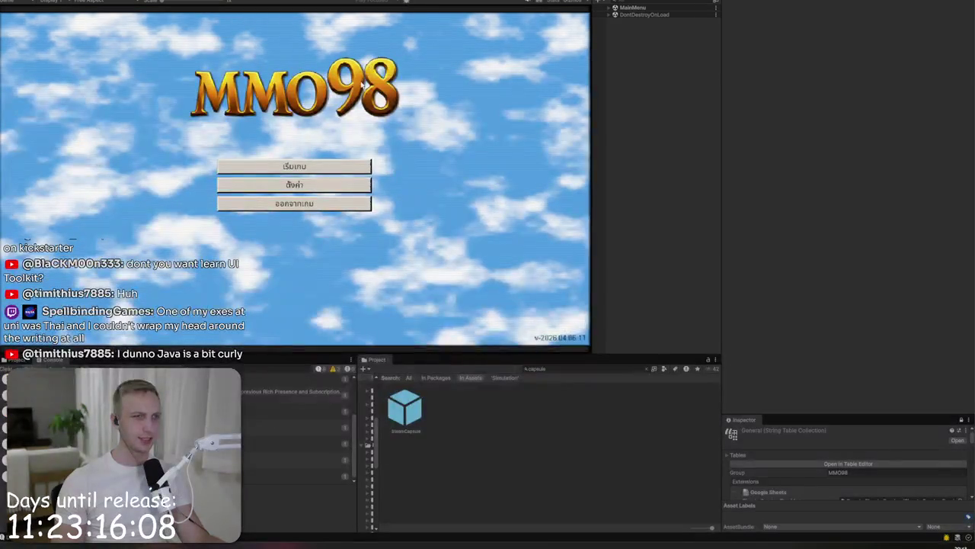
Step: Load the BiteMe studio save and buy a new server node in the game
left_click(344, 164)
double_click(340, 163)
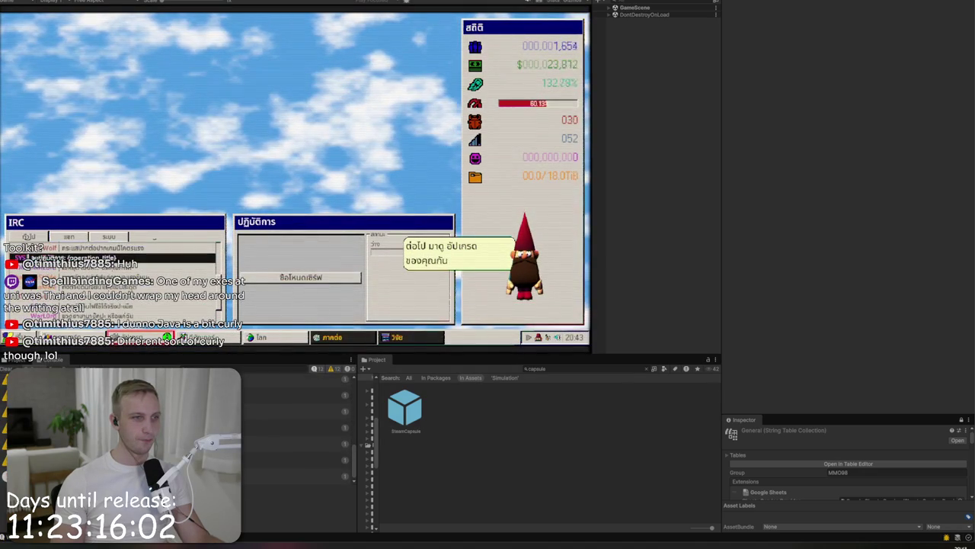
left_click(289, 280)
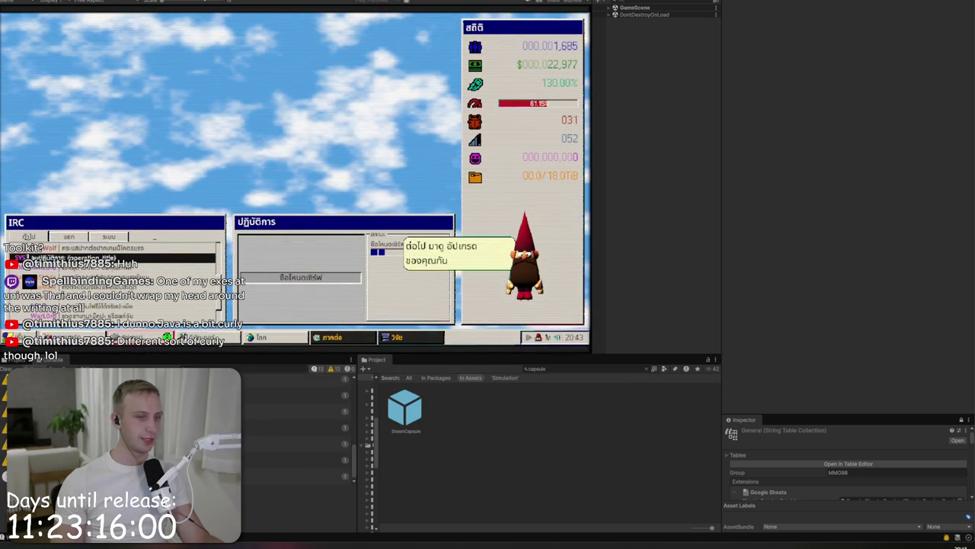
Step: Return to the Localization Tables and show the Google Sheets sync options
left_click(205, 2)
left_click(484, 29)
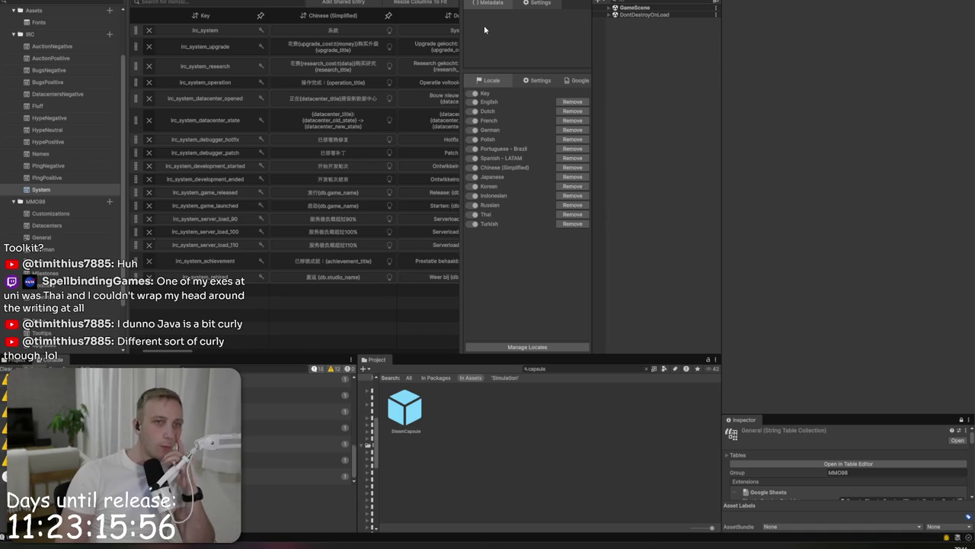
left_click(577, 80)
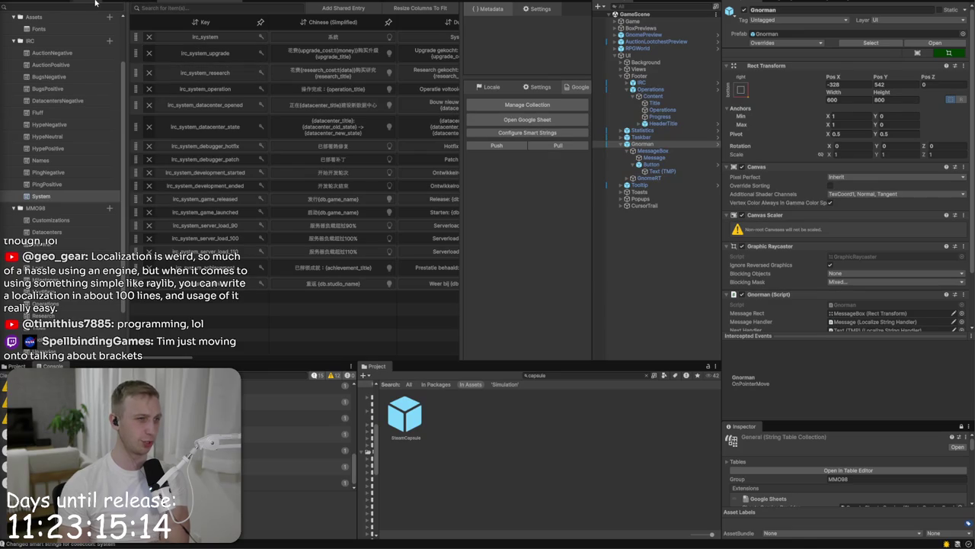
Step: Inspect the Gnorman button's Text (TMP) object, then show the PingPositive string table
left_click(637, 198)
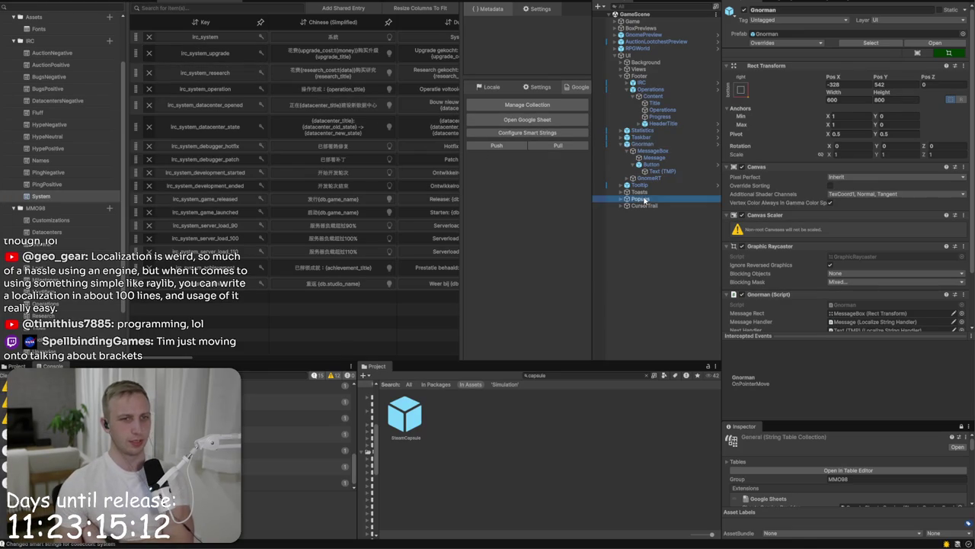
left_click(662, 171)
left_click(497, 145)
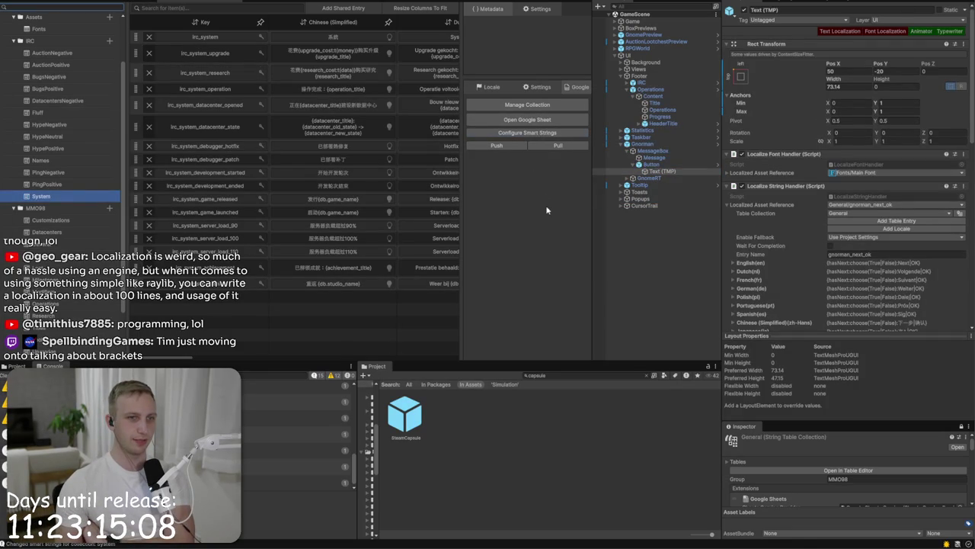
left_click(90, 184)
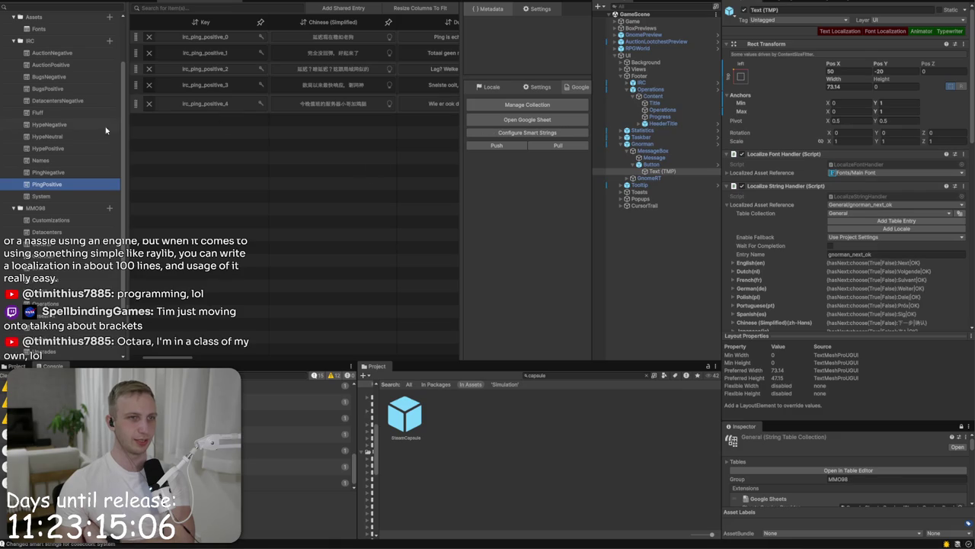
Step: Review the PingNegative table, inspect the game UI in the Scene view, and restart play mode
left_click(83, 176)
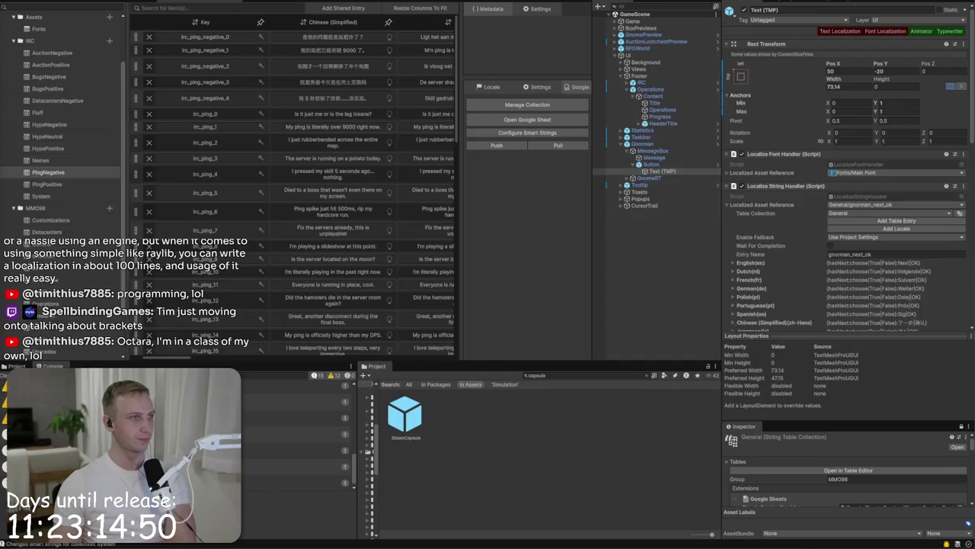
left_click(48, 172)
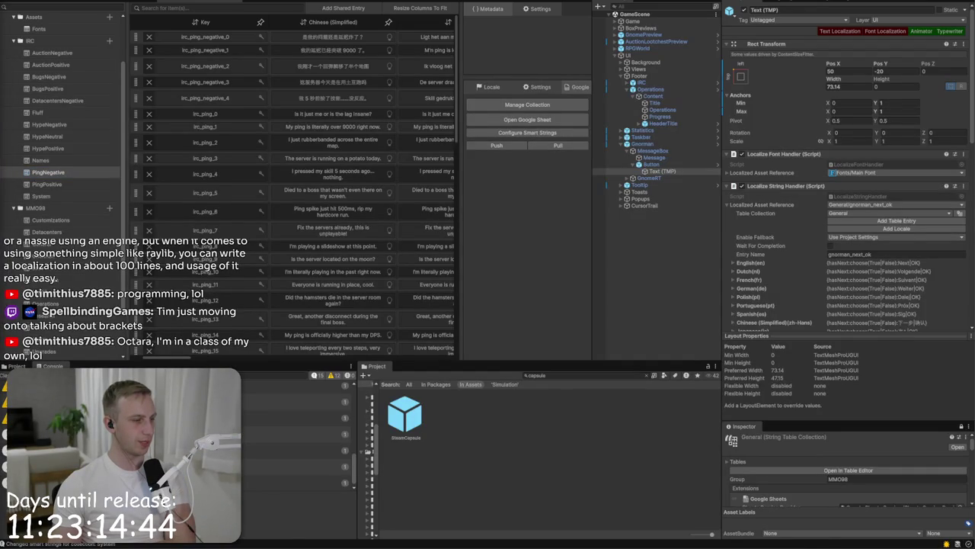
left_click(57, 3)
scroll(315, 175, "down", 3)
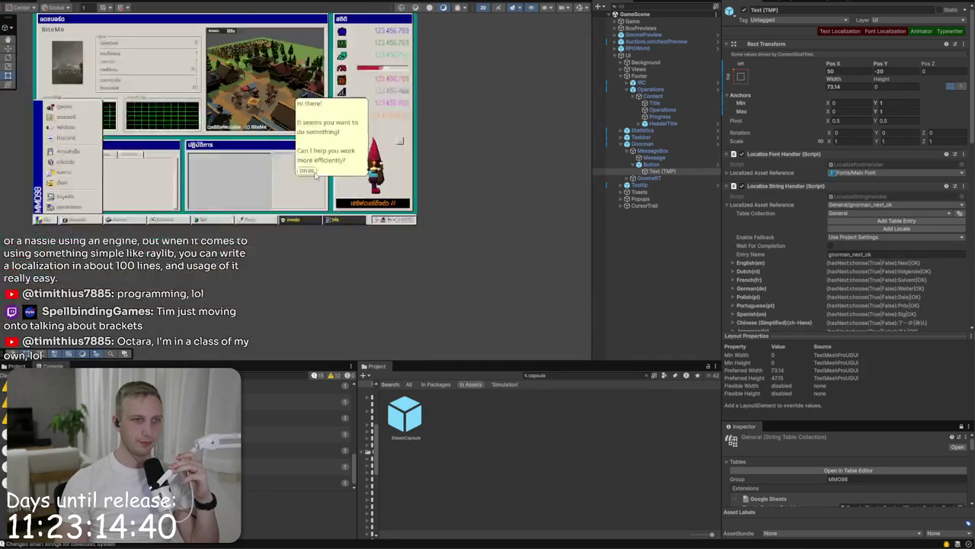
scroll(134, 234, "up", 3)
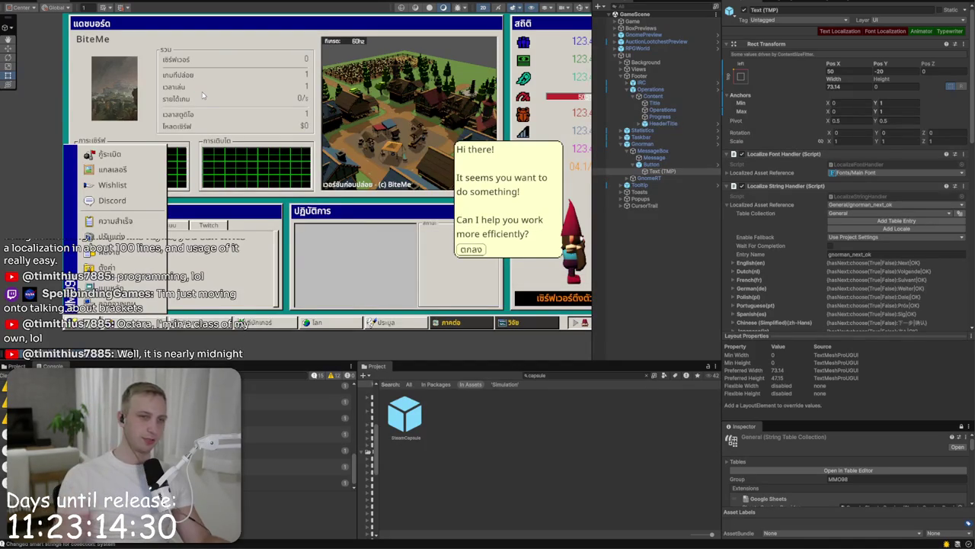
key("ctrl+p")
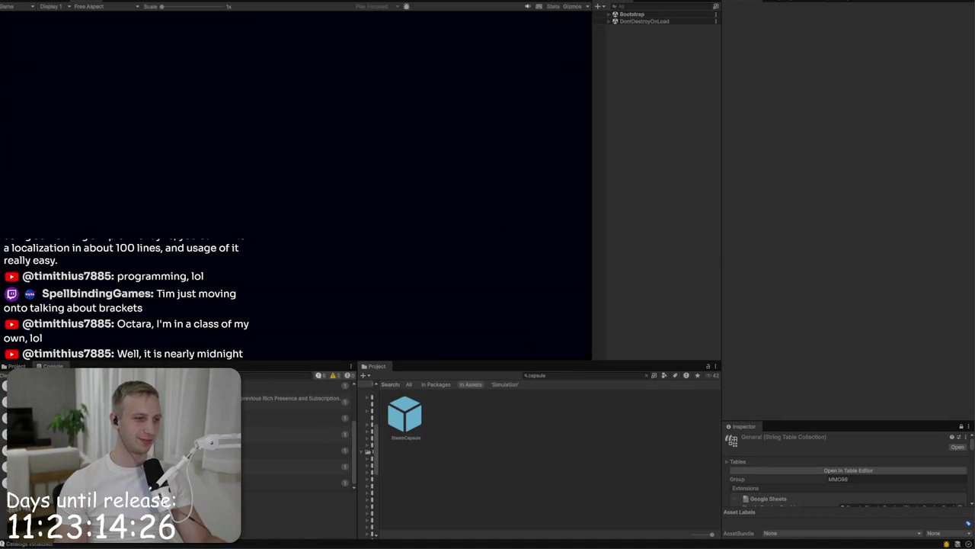
left_click(341, 189)
Step: Switch the game language to Polish and look over the sound and credits pages
left_click(341, 151)
left_click(335, 191)
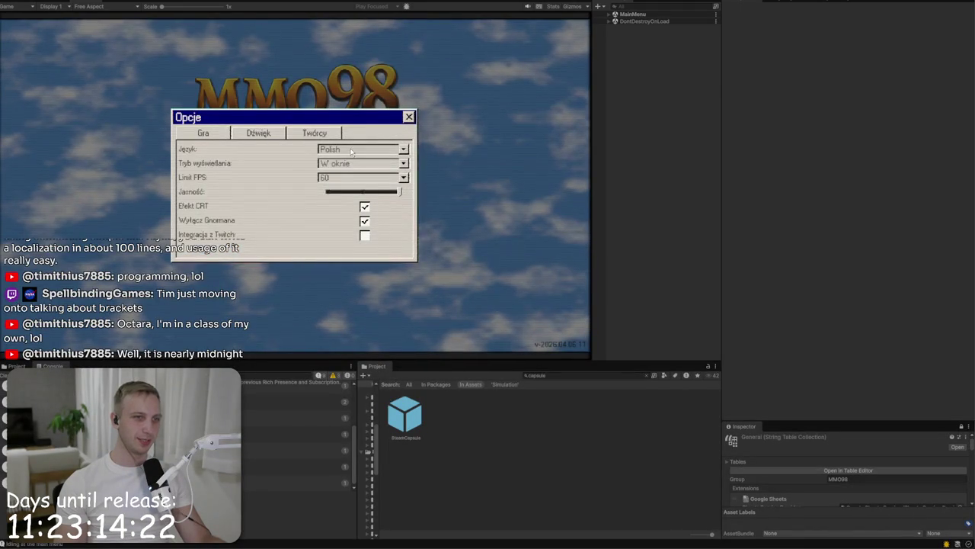
left_click(267, 134)
left_click(316, 133)
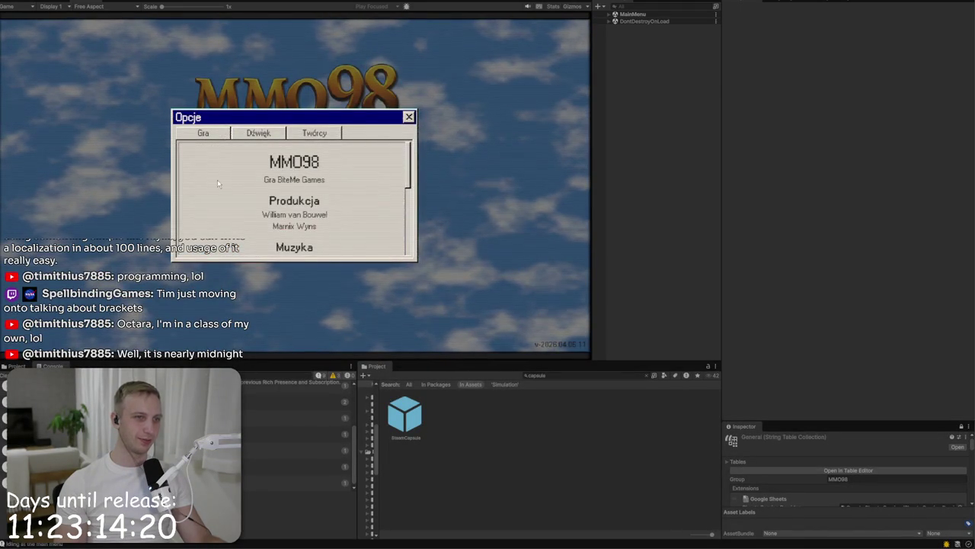
left_click(203, 133)
Step: Change the game language to Turkish and check the Turkish studio selection dialog
left_click(358, 149)
scroll(346, 192, "down", 2)
left_click(346, 192)
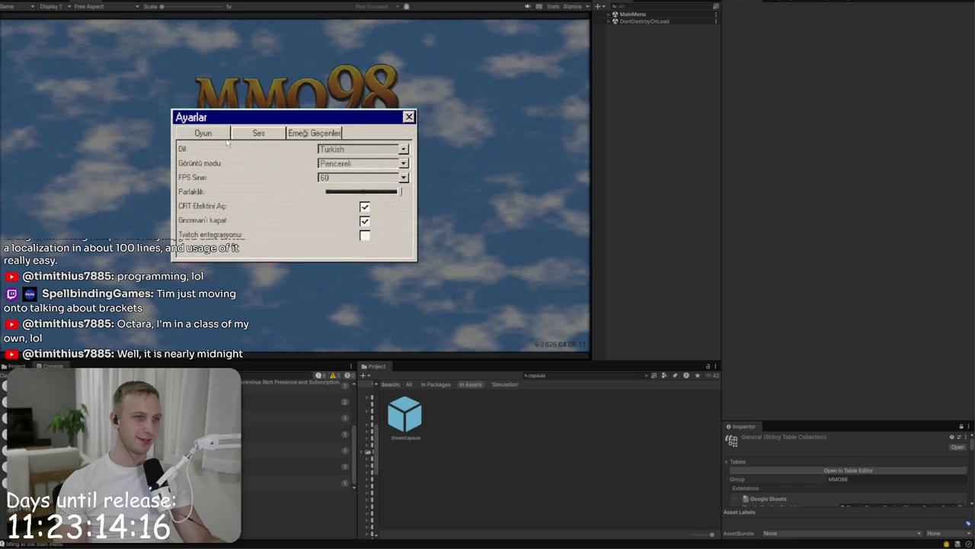
left_click(258, 133)
left_click(214, 134)
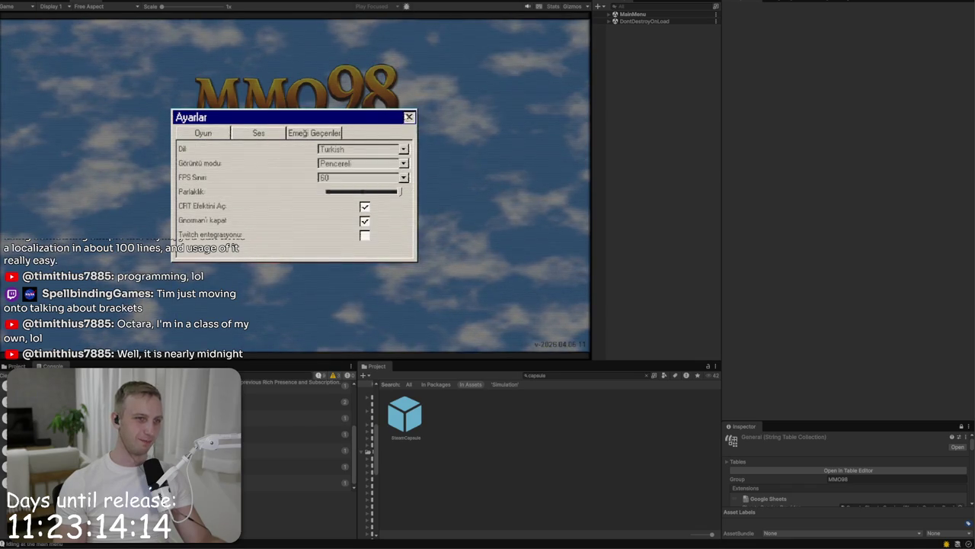
left_click(408, 117)
left_click(275, 169)
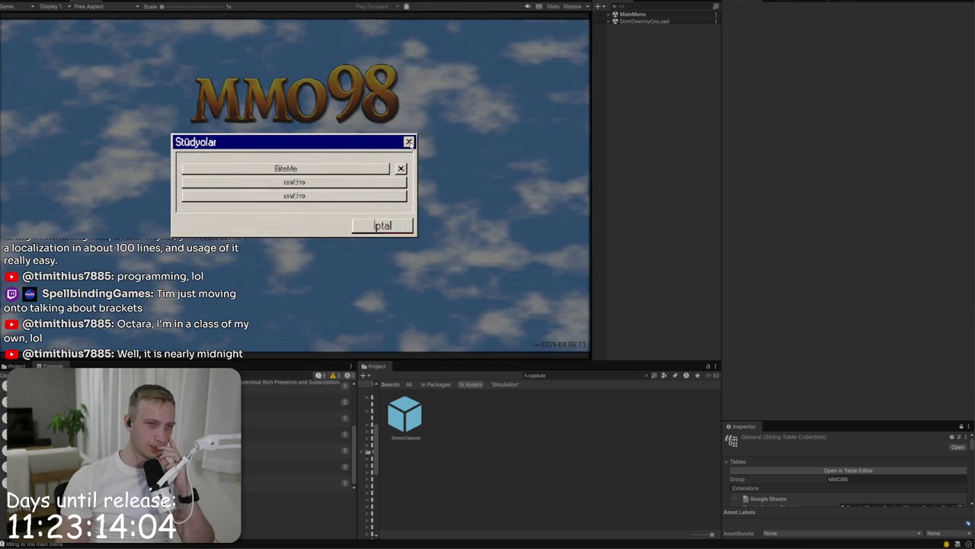
left_click(409, 142)
Step: Set the game language to Thai in the settings dialog
left_click(343, 191)
left_click(356, 150)
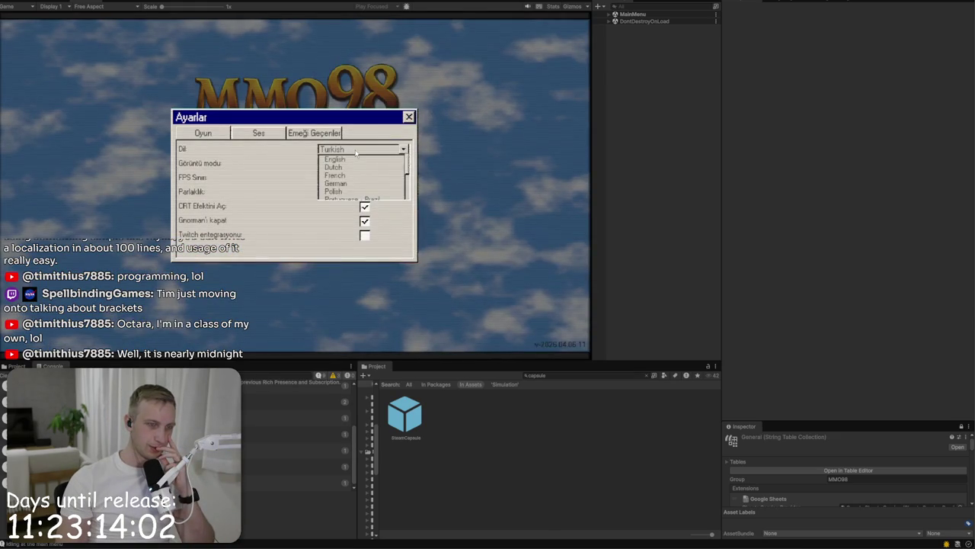
scroll(349, 181, "down", 2)
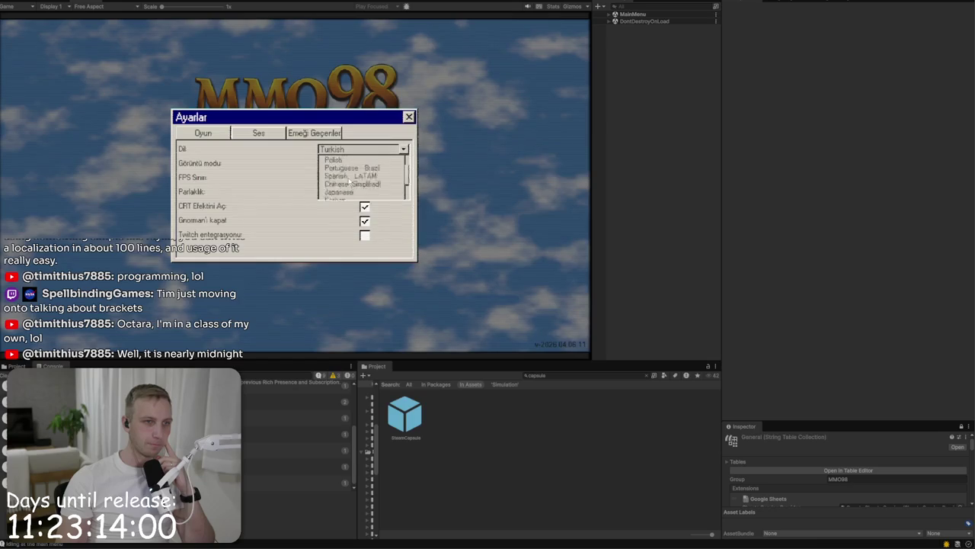
scroll(350, 181, "down", 2)
left_click(341, 188)
left_click(409, 116)
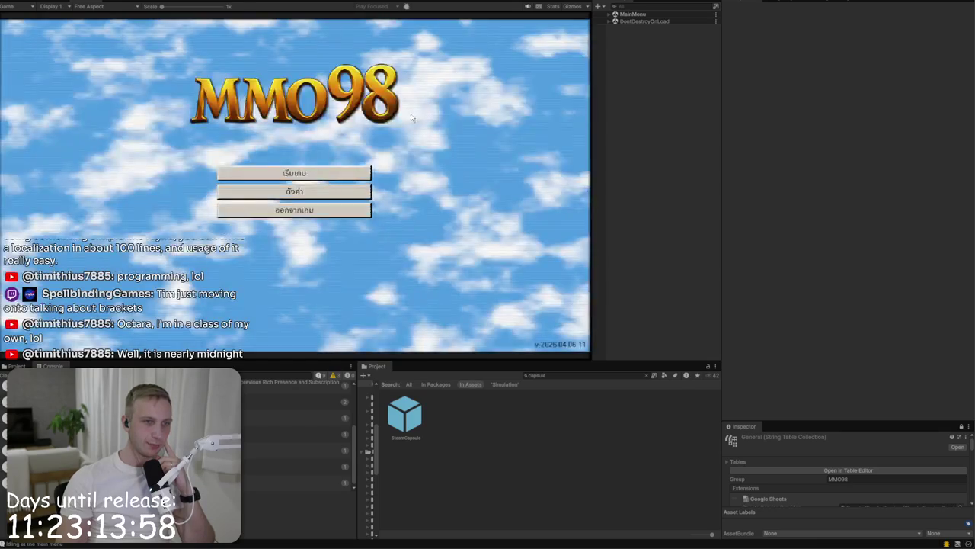
Step: Set the game language back to English and bring up the studio selection list
left_click(294, 191)
left_click(358, 150)
left_click(363, 161)
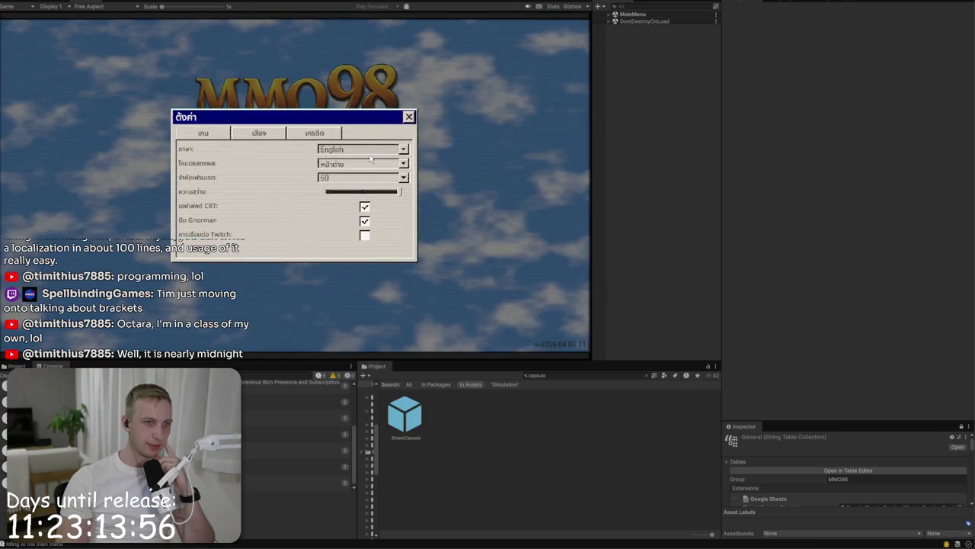
left_click(409, 116)
left_click(294, 172)
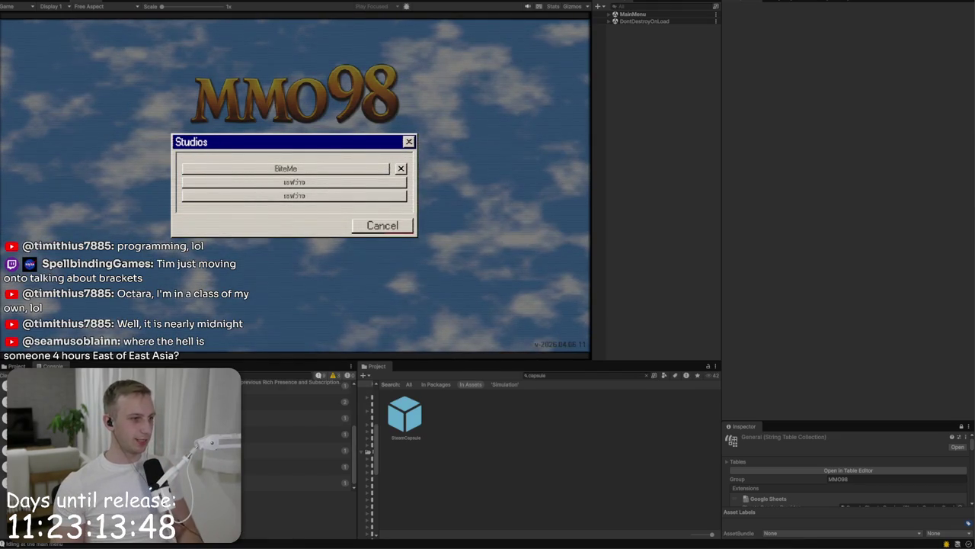
key("alt+Tab")
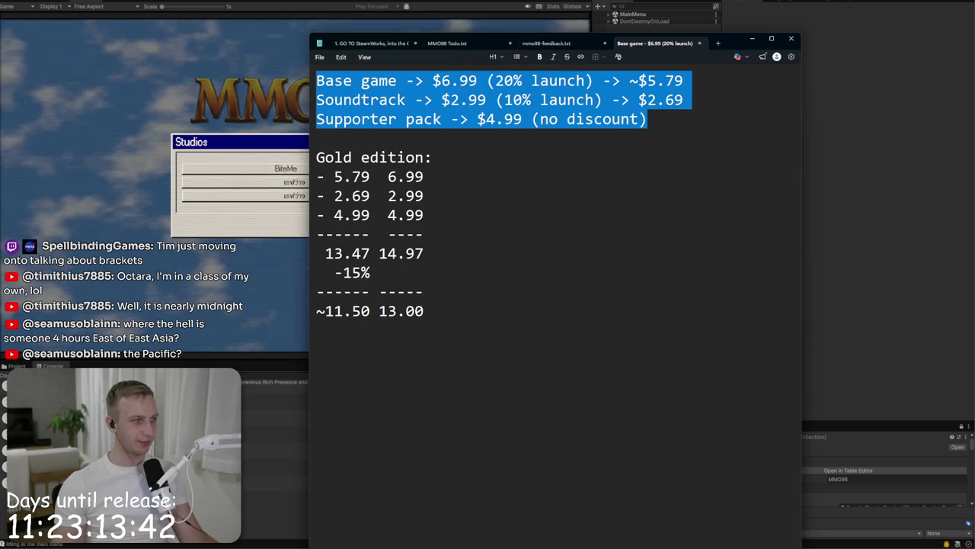
Step: Close mmo98-feedback.txt without saving and return to MMO98 Todo.txt
left_click(566, 236)
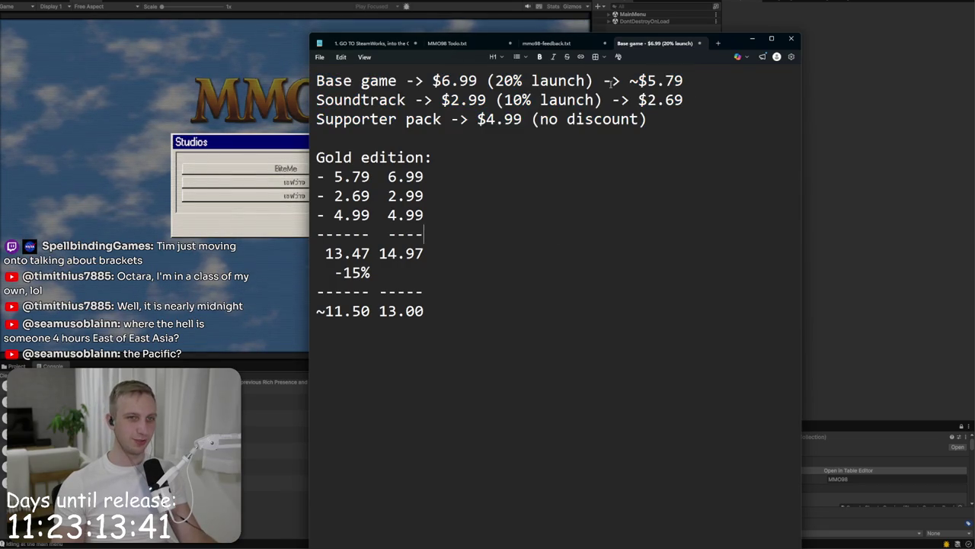
left_click(547, 43)
left_click(452, 46)
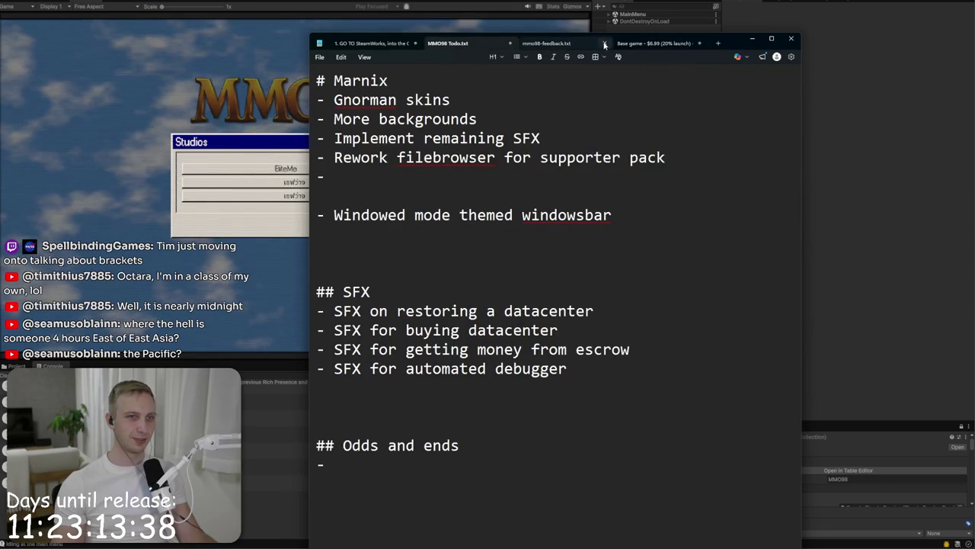
left_click(604, 44)
left_click(556, 352)
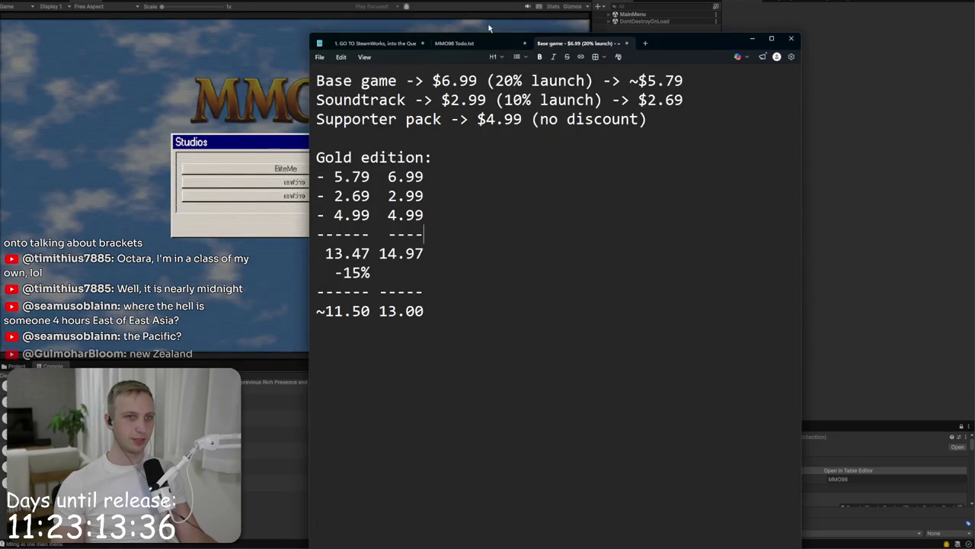
left_click(474, 44)
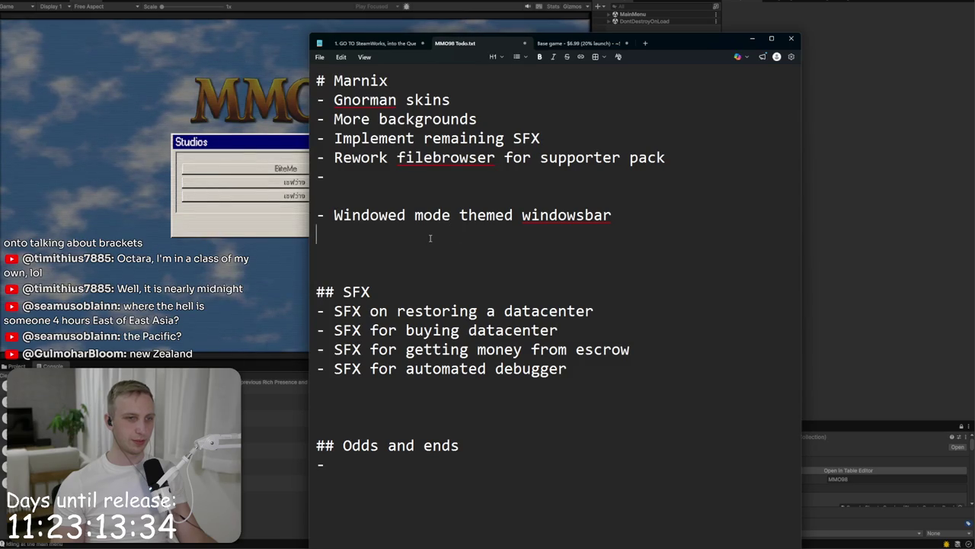
Step: Tidy the blank lines above SFX, shrink the text size, and shift the Notepad window right
key("Return")
type("#")
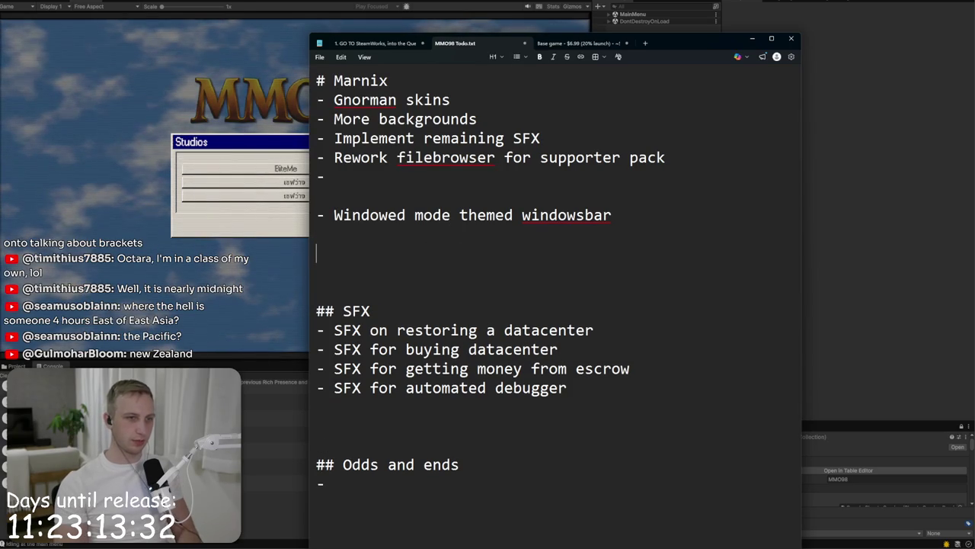
key("BackSpace")
key("BackSpace")
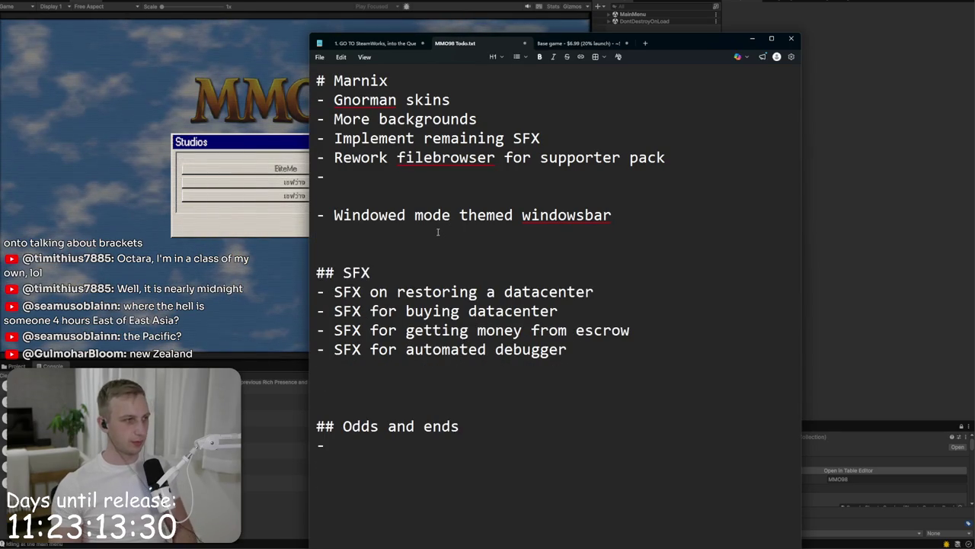
key("ctrl+minus")
key("ctrl+minus")
left_click_drag(708, 43, 811, 51)
Step: Add a todo that empty main-menu studio slots don't update on language change
type("M")
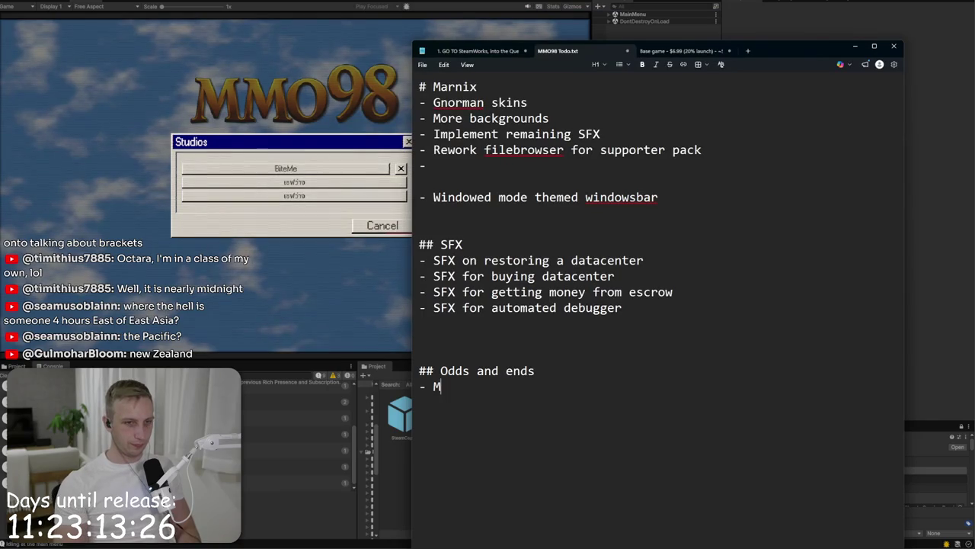
type("ain mu studios")
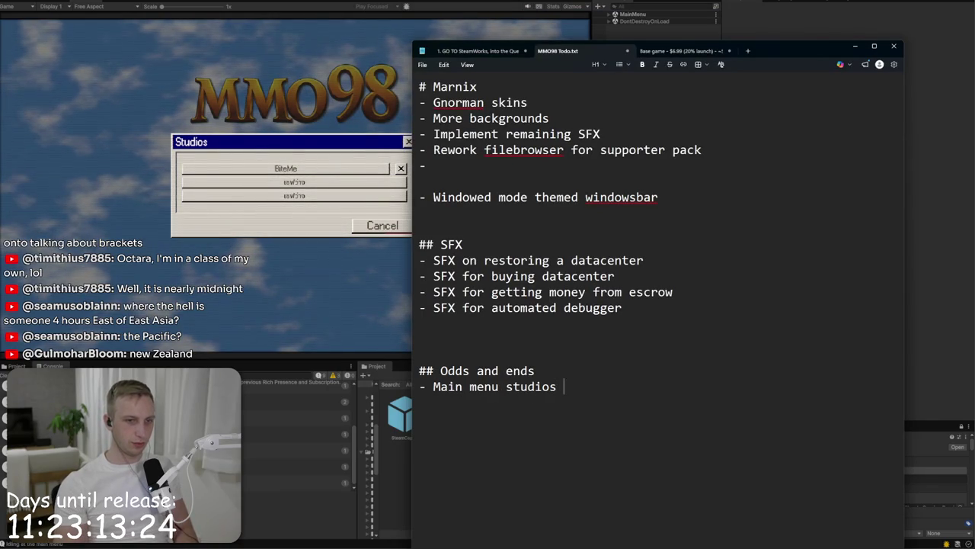
type("ve lcoal")
key("BackSpace")
key("BackSpace")
key("BackSpace")
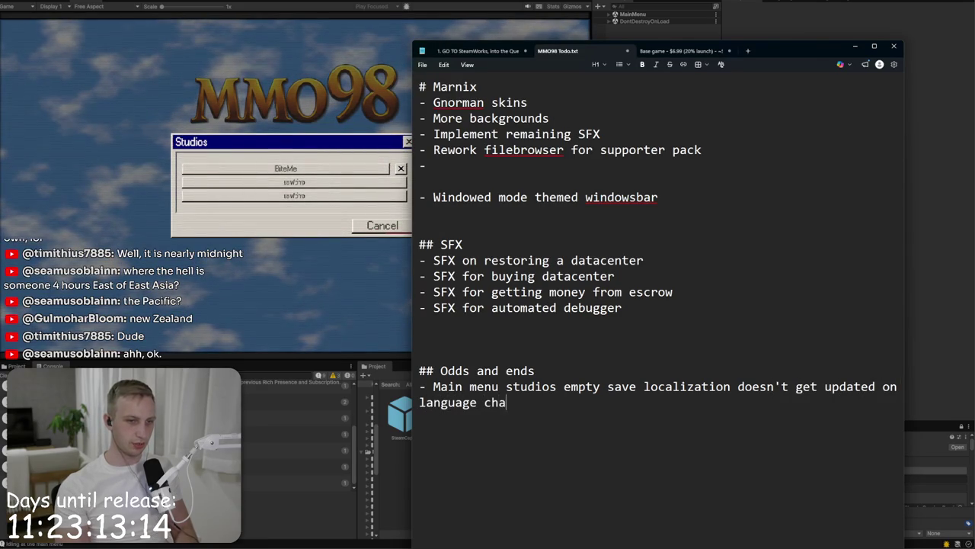
type("nge.")
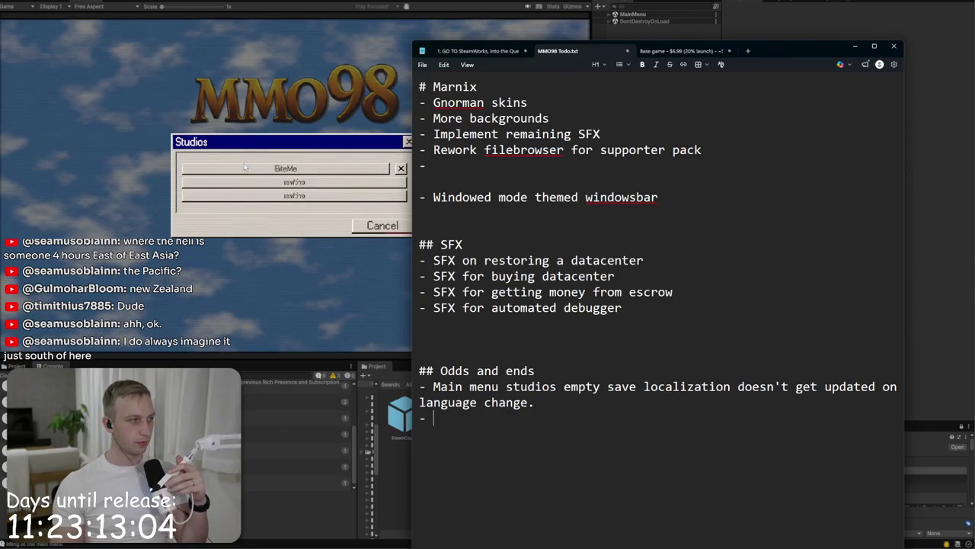
left_click(192, 214)
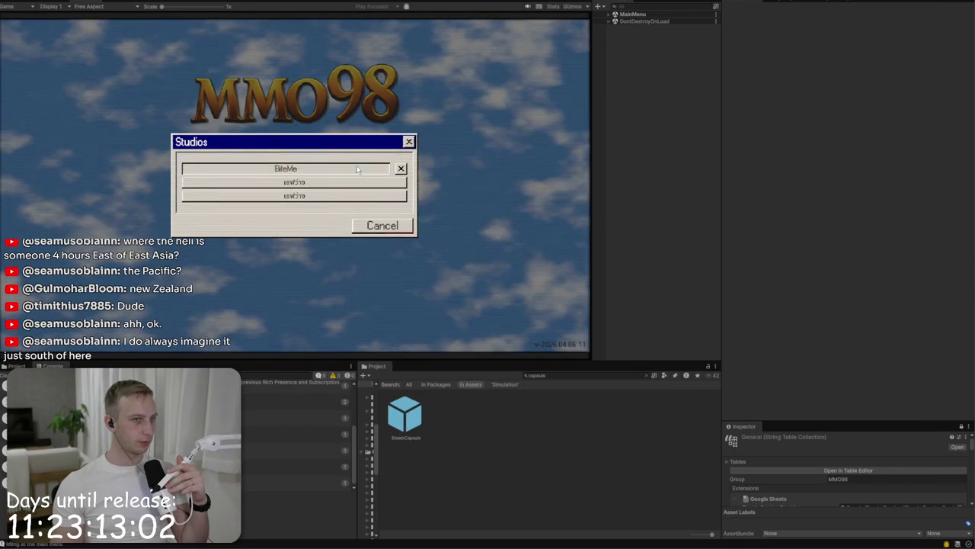
Step: Load the BiteMe studio and switch the game language to French
left_click(356, 167)
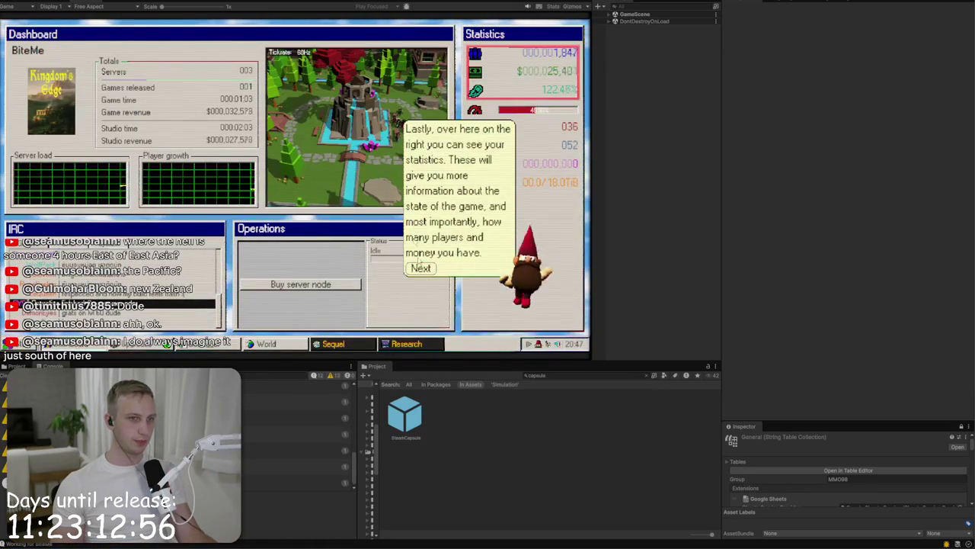
left_click(8, 344)
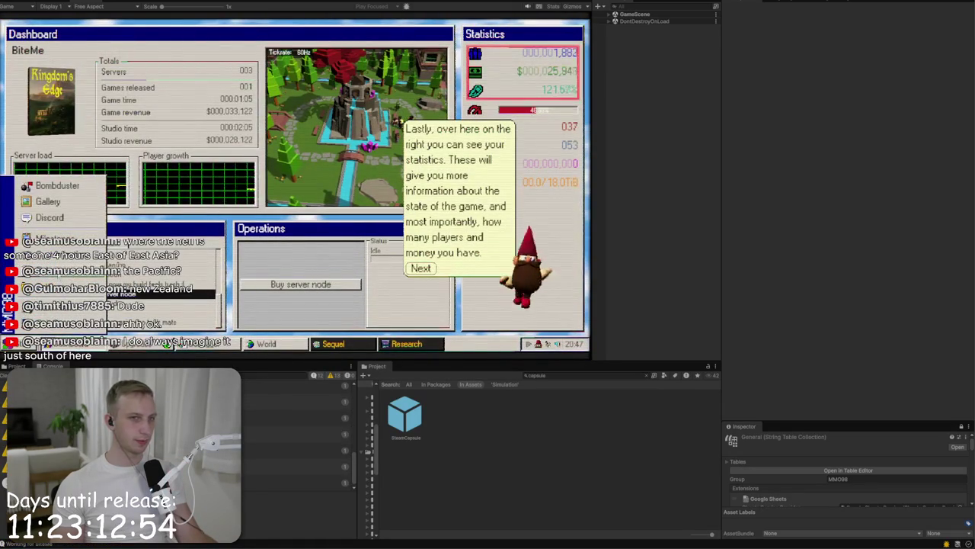
left_click(49, 234)
left_click(362, 149)
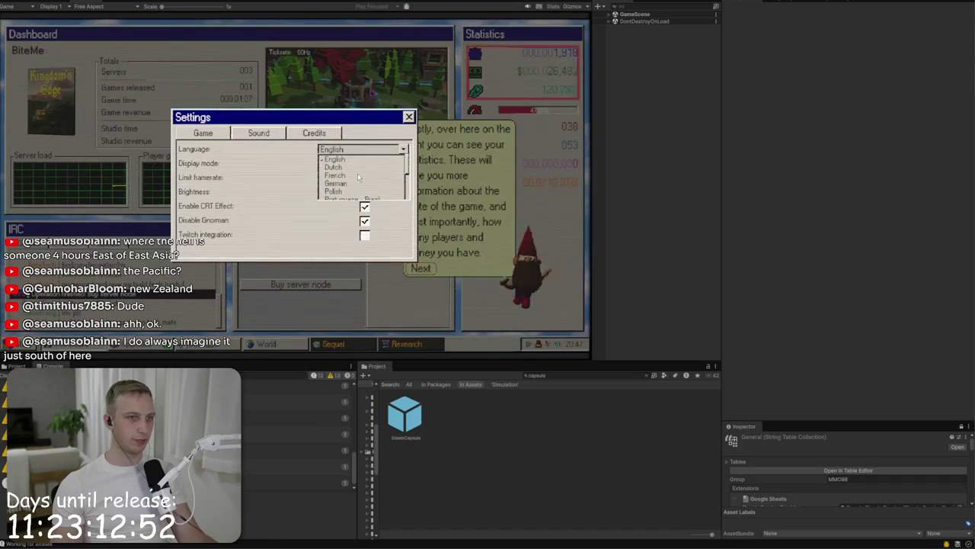
left_click(343, 177)
left_click(408, 116)
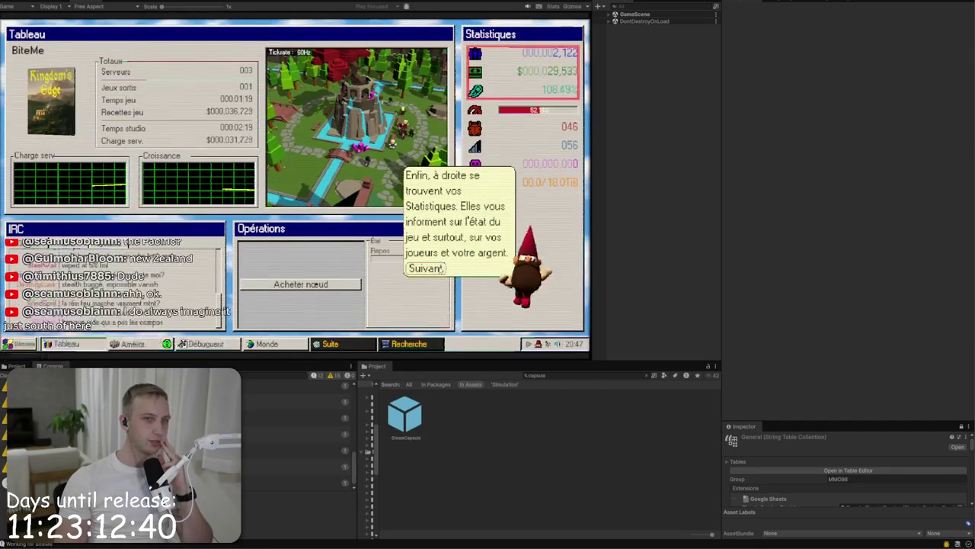
Step: Finish the tutorial messages and buy a new server node
left_click(435, 269)
left_click(311, 282)
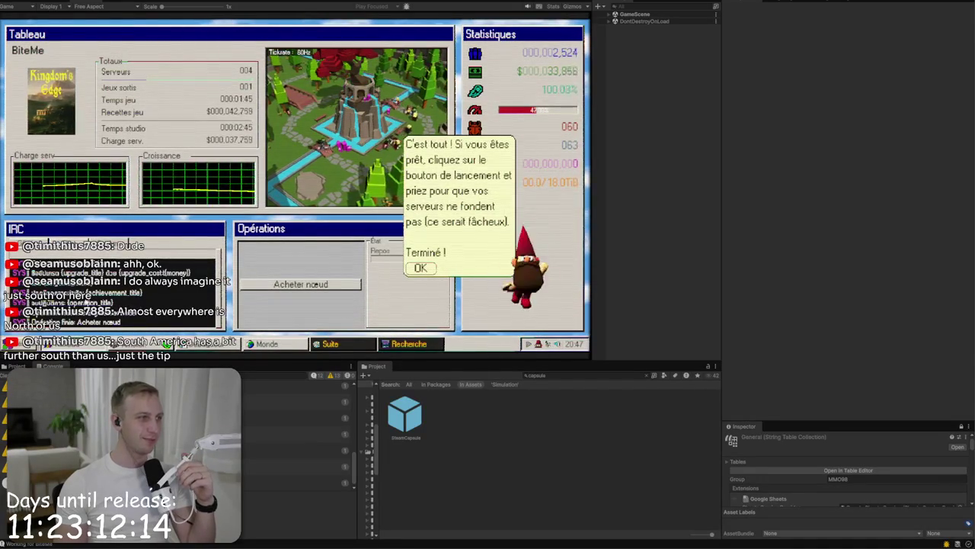
left_click(420, 268)
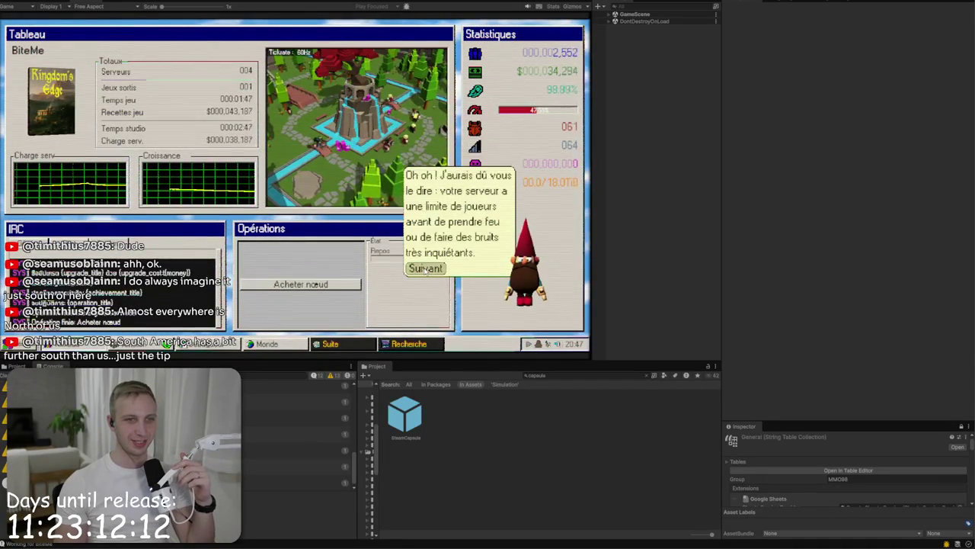
left_click(424, 268)
left_click(425, 269)
left_click(301, 284)
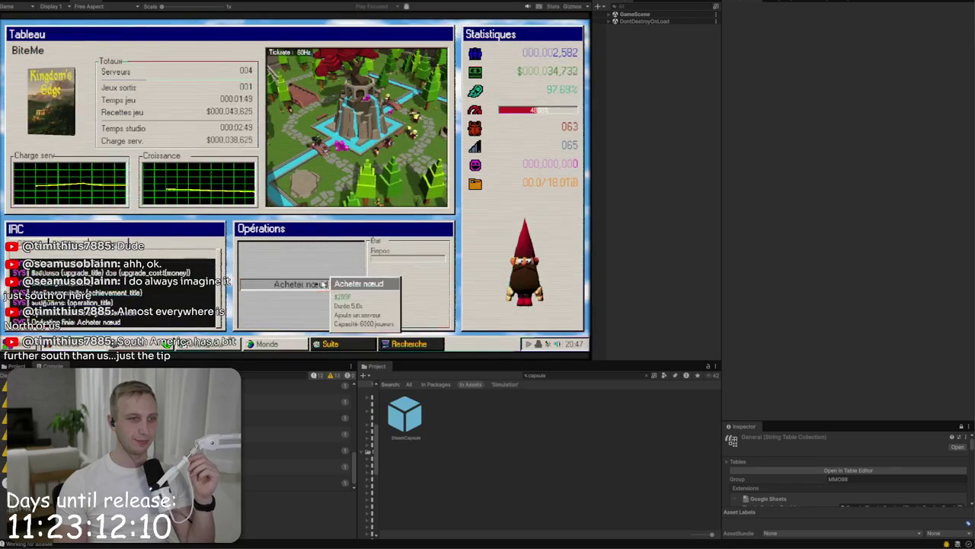
left_click(358, 293)
Step: In the debugger, add the matching, F5 and 8F bytes to pre-prod and compile a patch
left_click(206, 344)
left_click(217, 345)
left_click(226, 346)
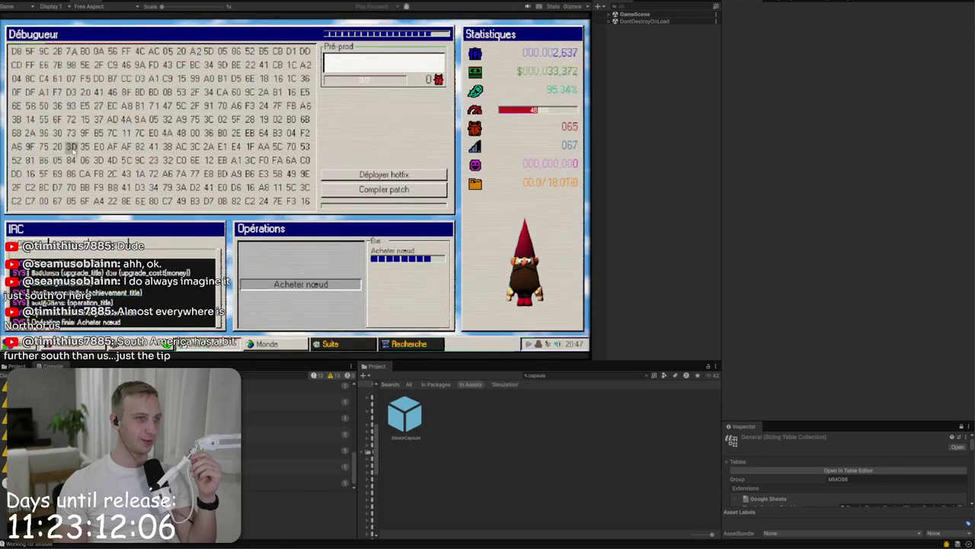
left_click(70, 51)
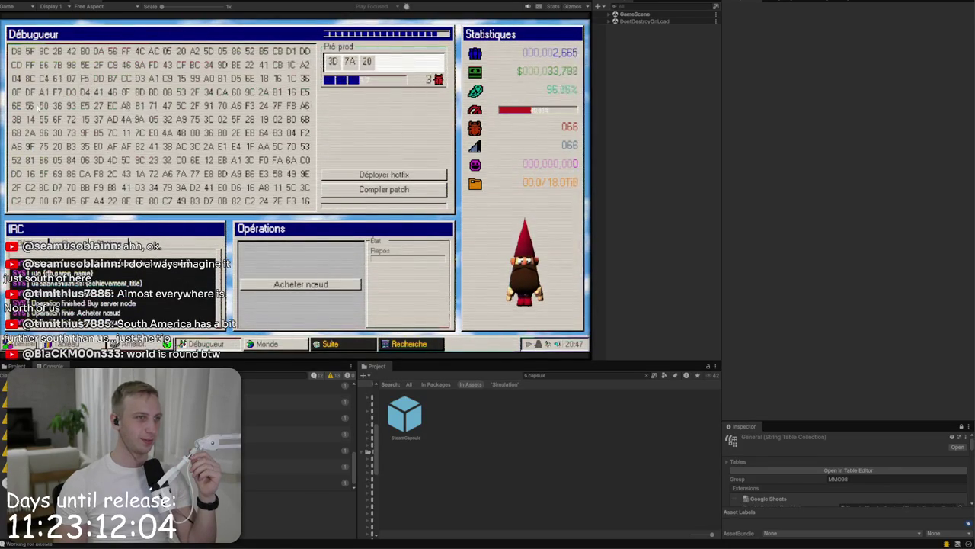
left_click(84, 77)
left_click(126, 91)
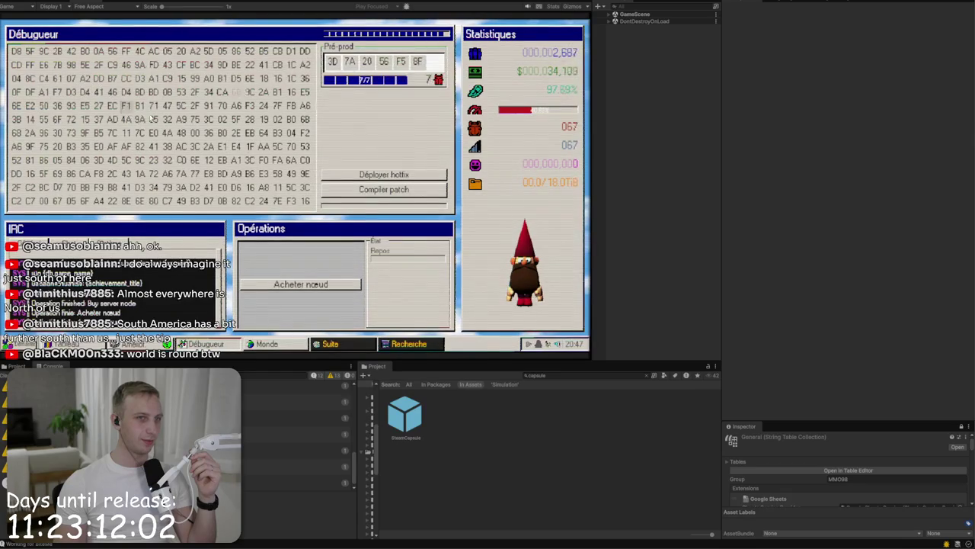
left_click(387, 190)
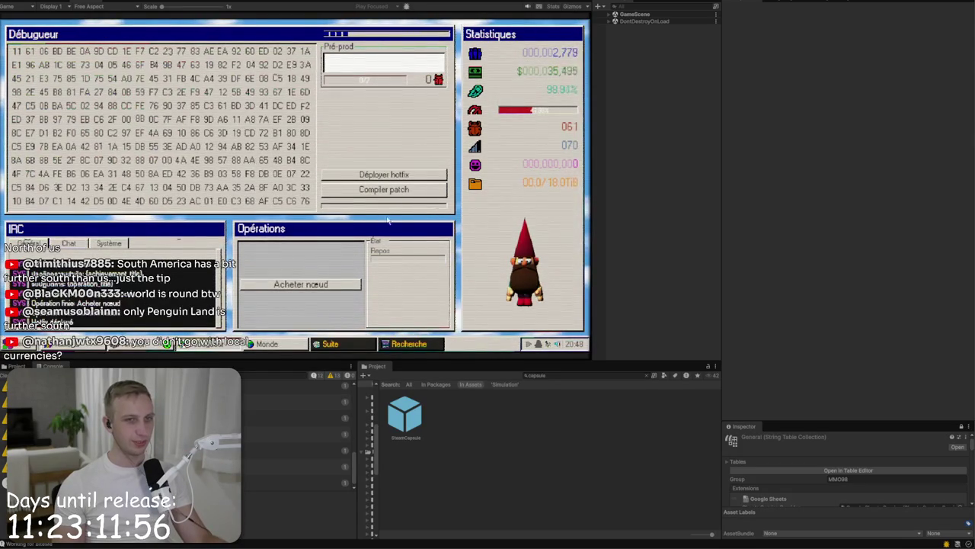
mouse_move(522, 74)
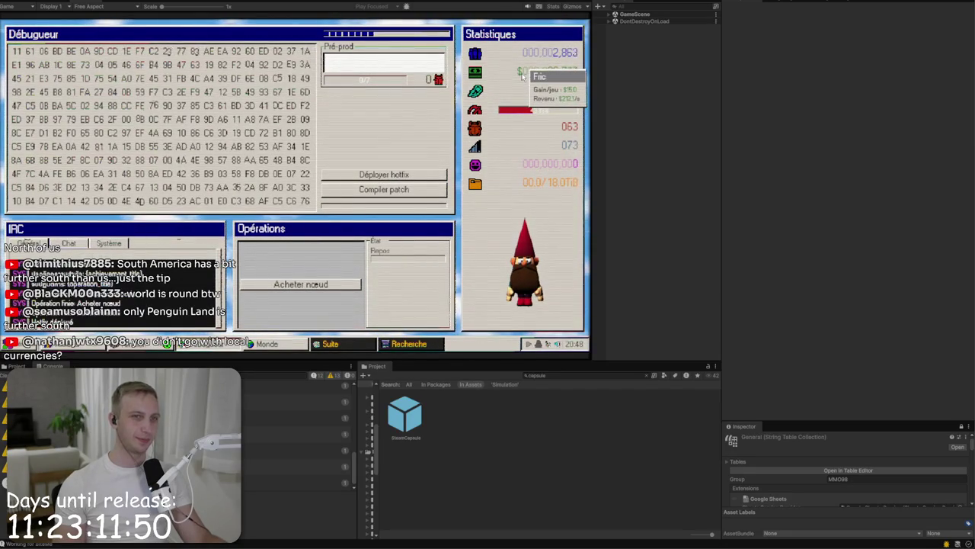
mouse_move(473, 55)
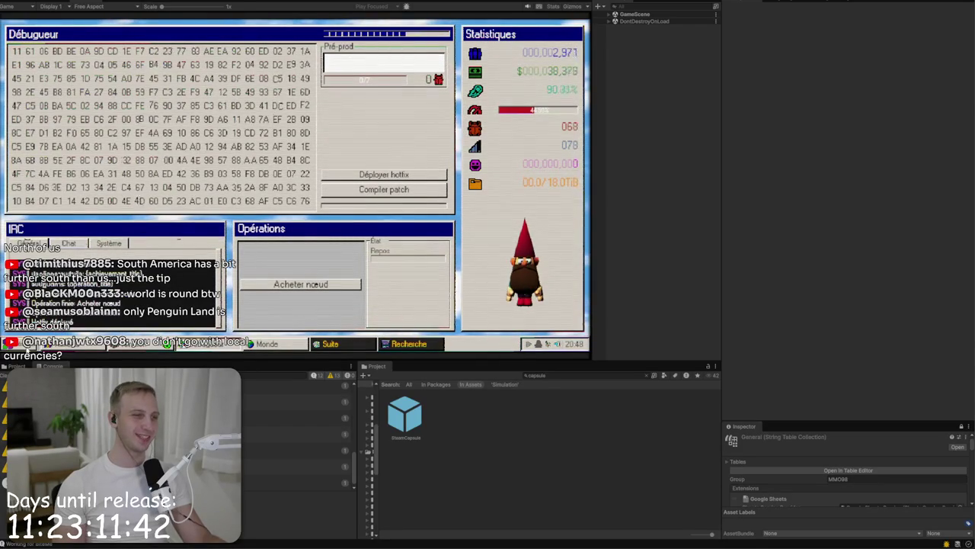
left_click(35, 345)
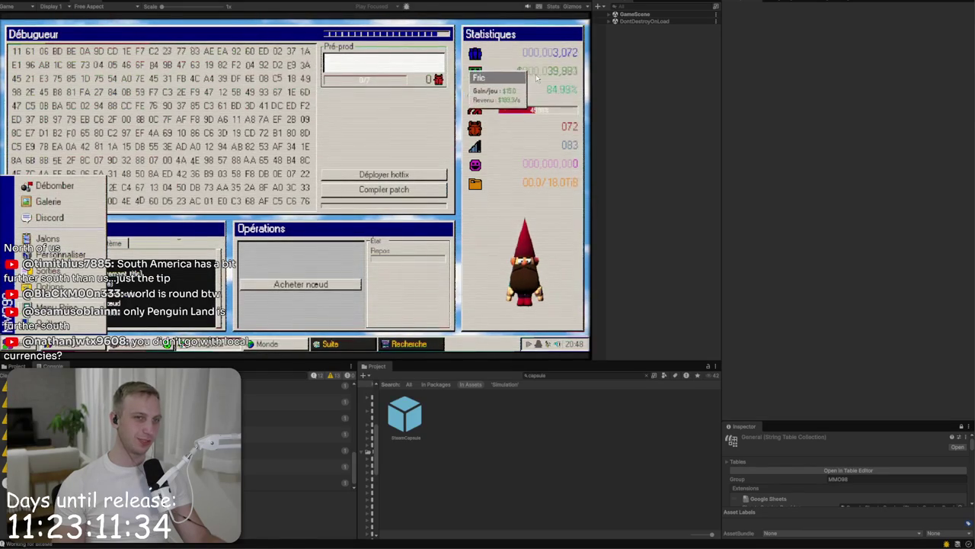
Step: View the US East datacenter purchase offer on the world map
left_click(281, 343)
left_click(129, 101)
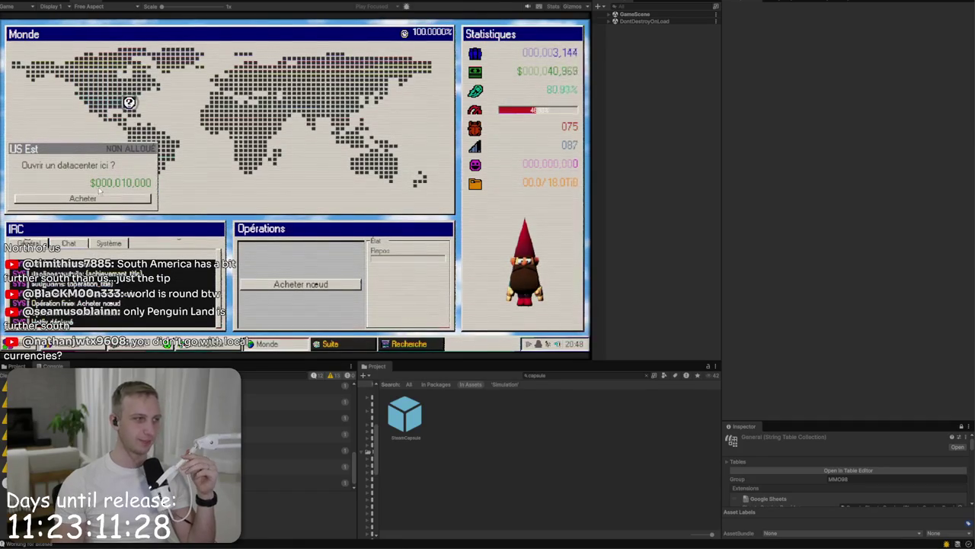
mouse_move(568, 68)
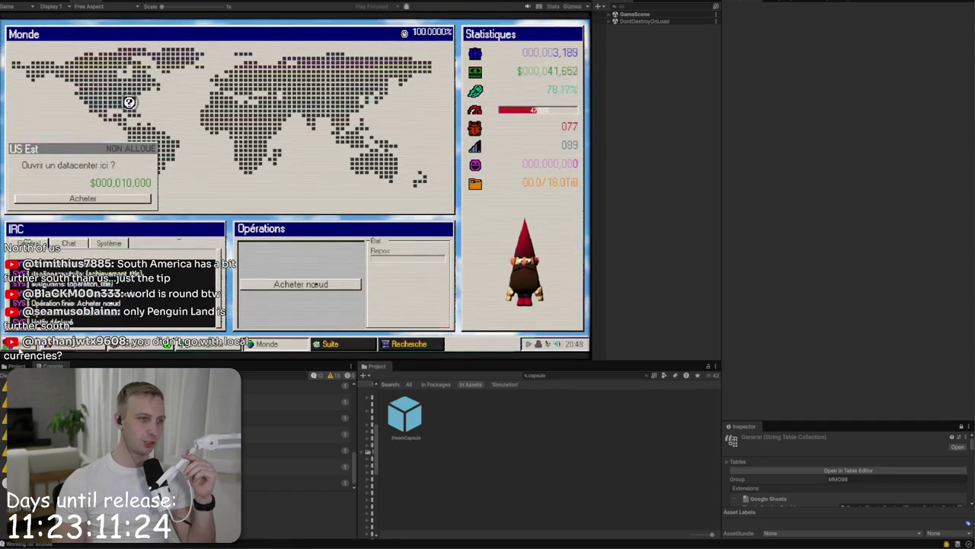
Step: Change the game language in Options to English, briefly trying Turkish before returning to English
left_click(14, 343)
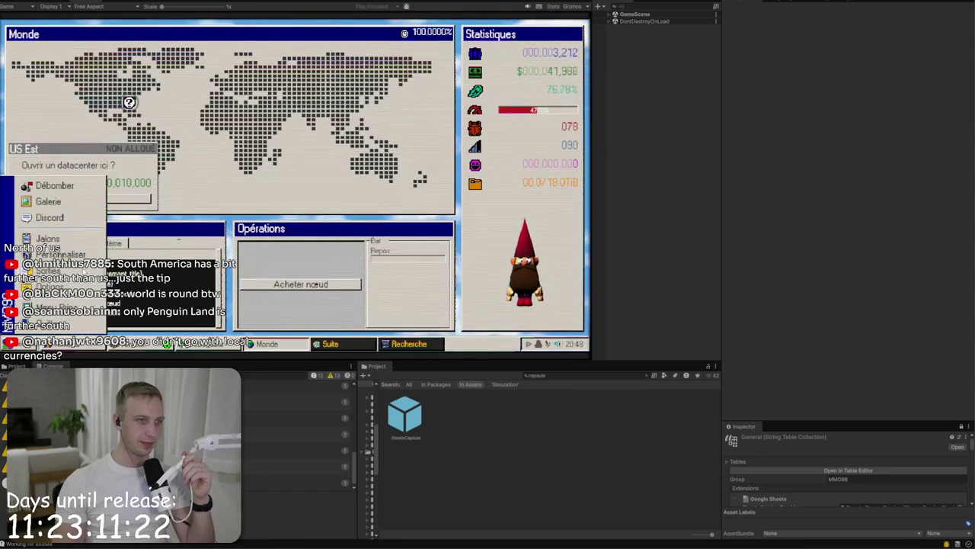
left_click(48, 287)
left_click(373, 150)
left_click(347, 160)
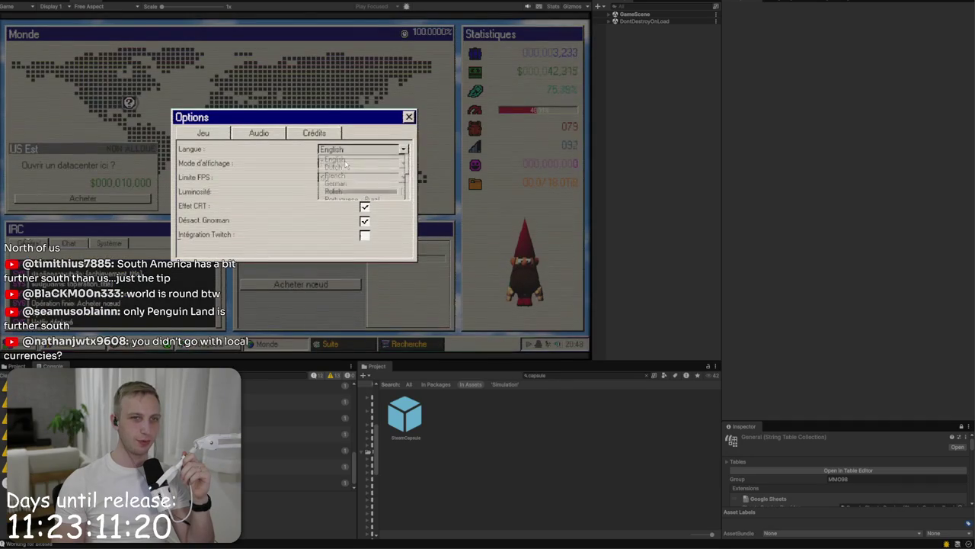
left_click(358, 150)
scroll(359, 179, "down", 3)
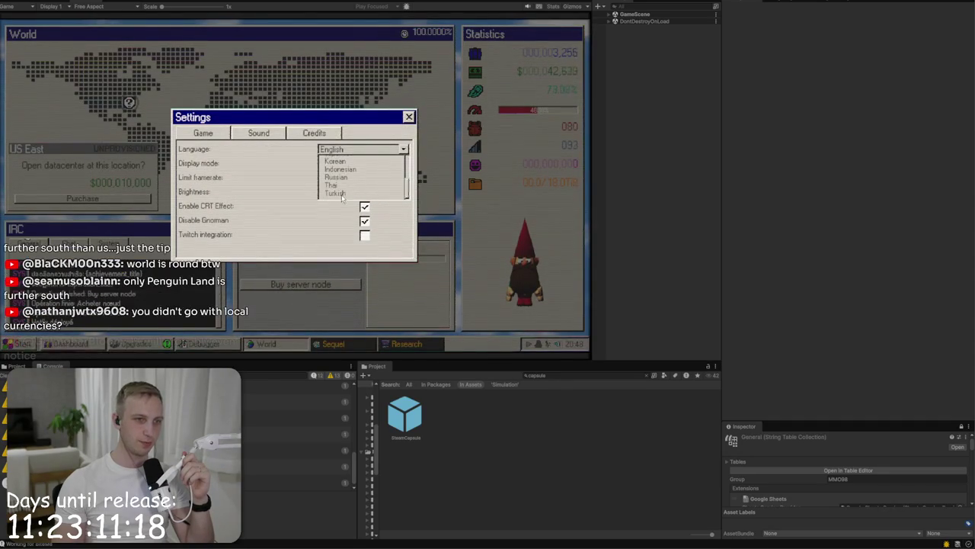
left_click(354, 188)
left_click(358, 150)
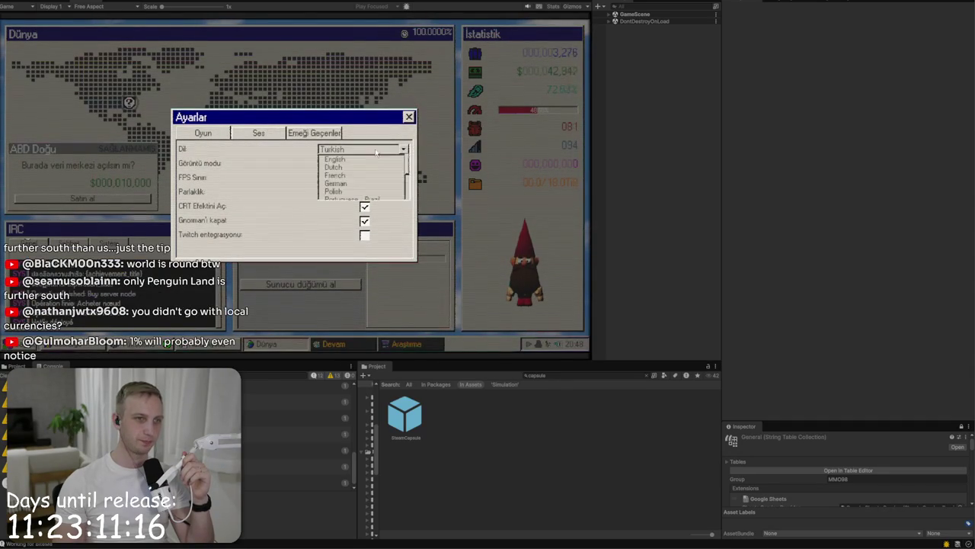
left_click(354, 158)
left_click(409, 117)
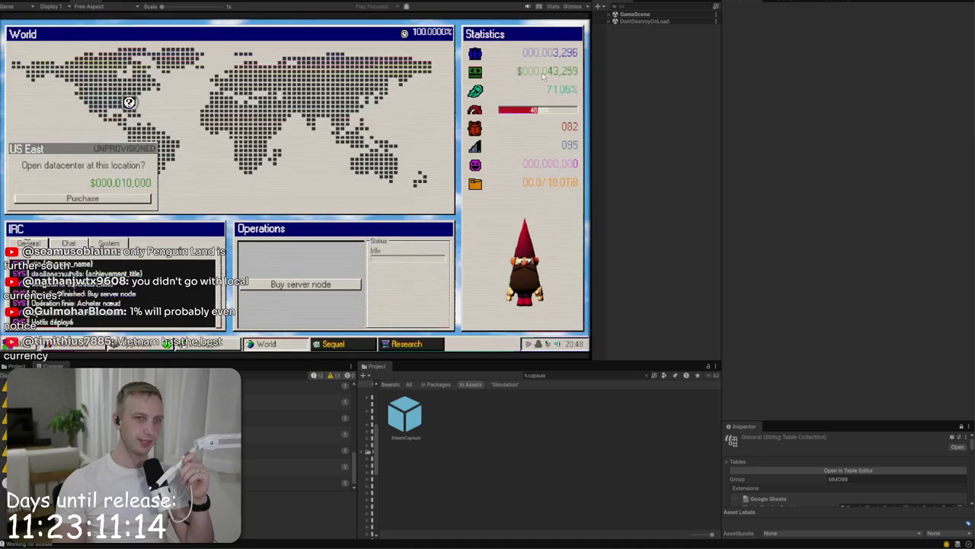
Step: Show the Upgrades panel with its upgrade tree
mouse_move(565, 75)
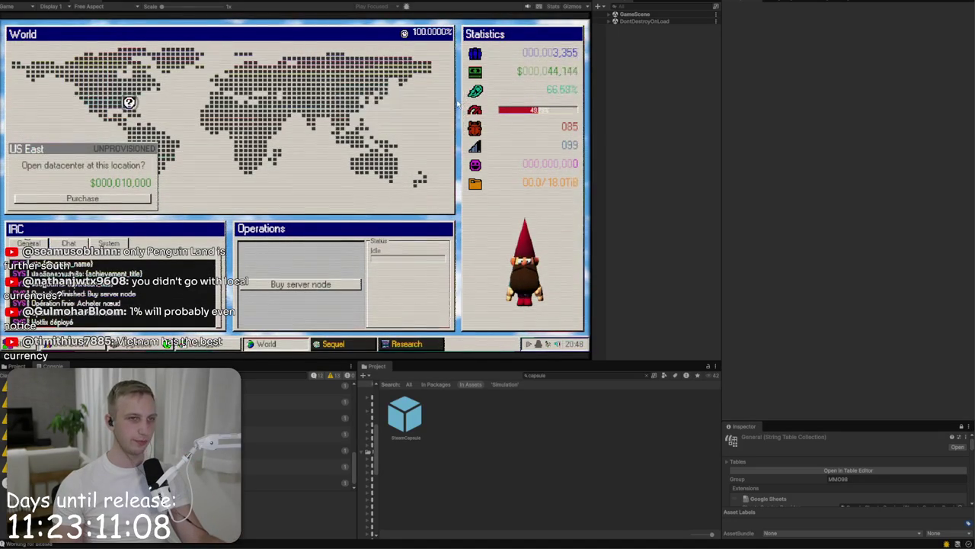
mouse_move(533, 71)
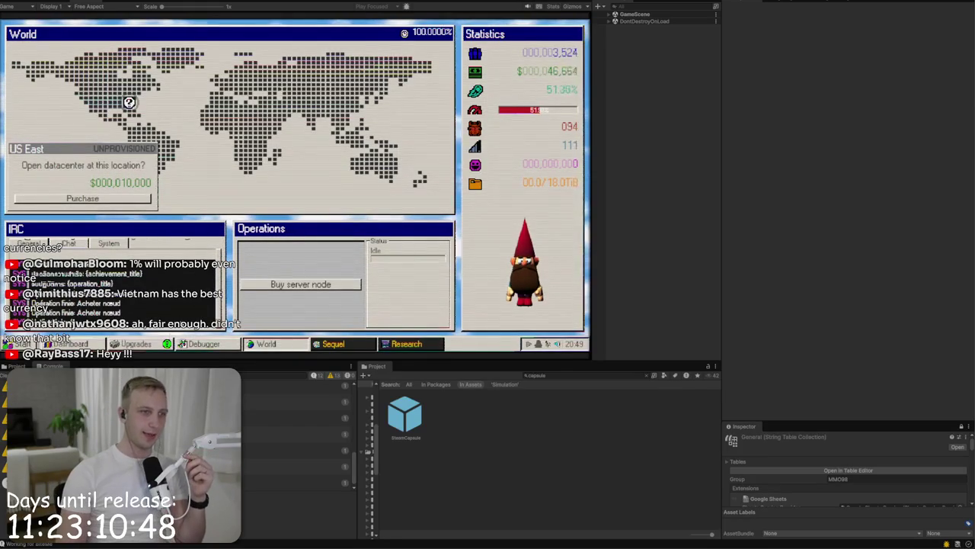
left_click(131, 344)
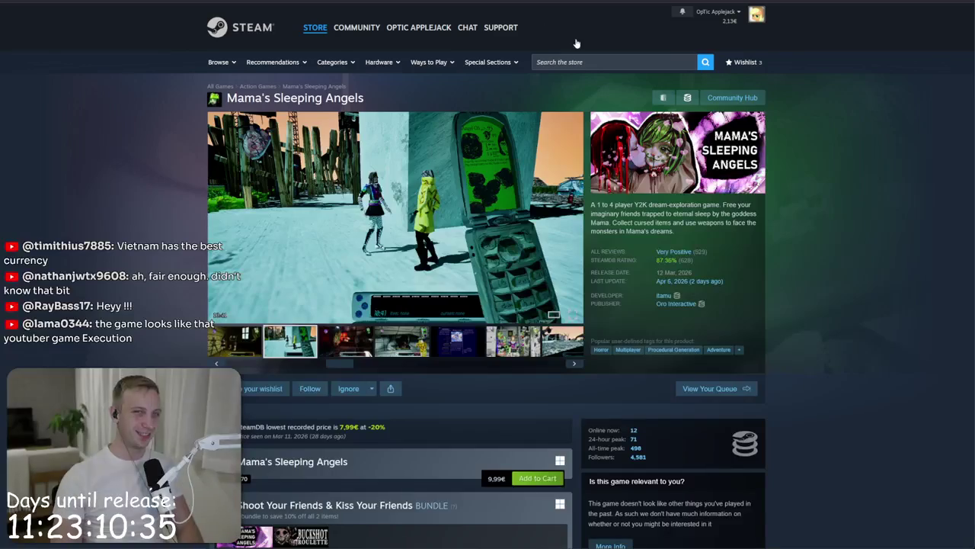
Step: Search the Steam store for 'execute' and open its store page
left_click(602, 62)
type("exec")
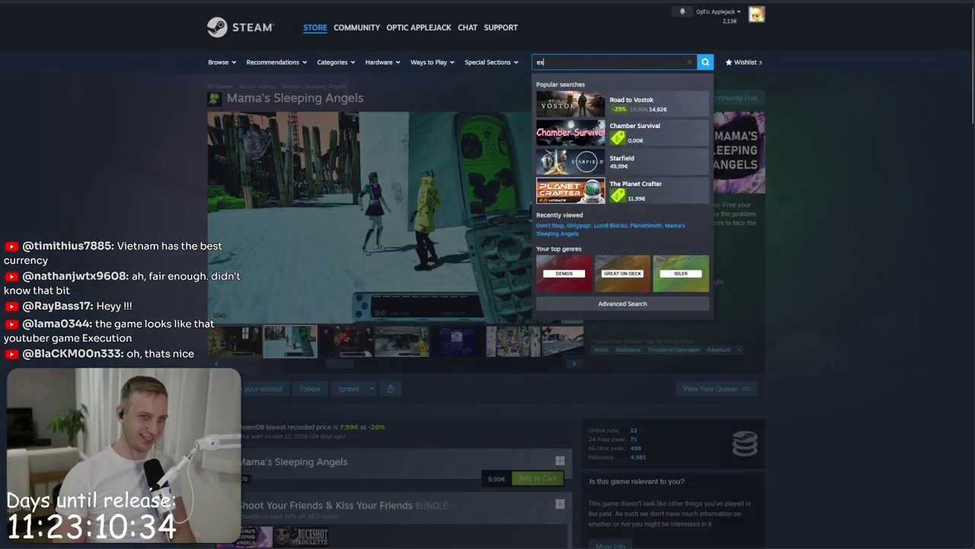
type("ute")
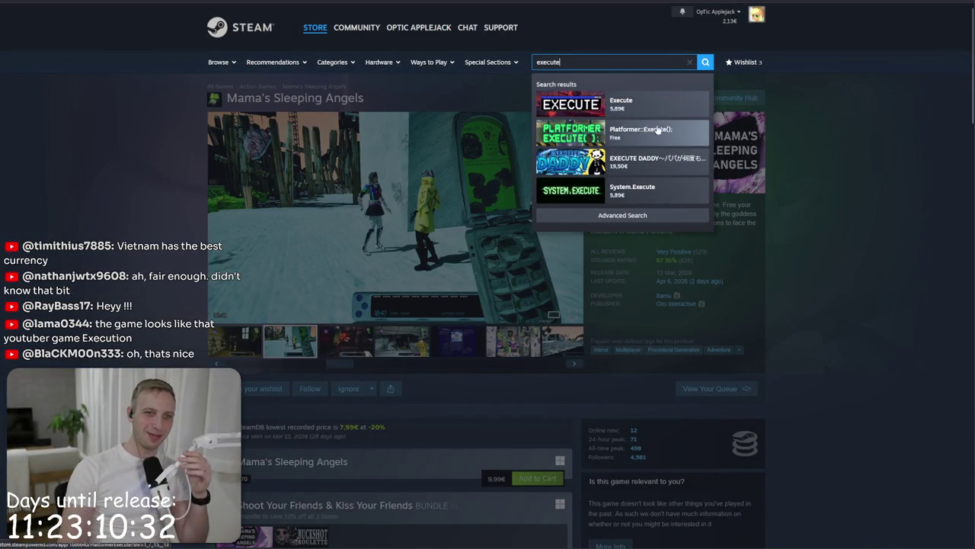
key("Return")
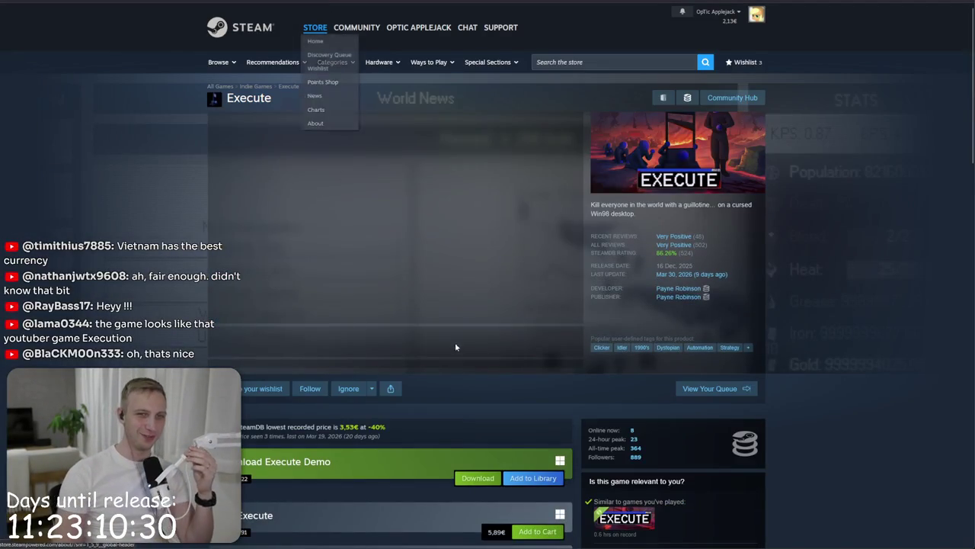
Step: Browse Execute's gameplay screenshots, including the mine-upgrades, Ash Compressor, title-screen and Kronos shots
left_click(379, 341)
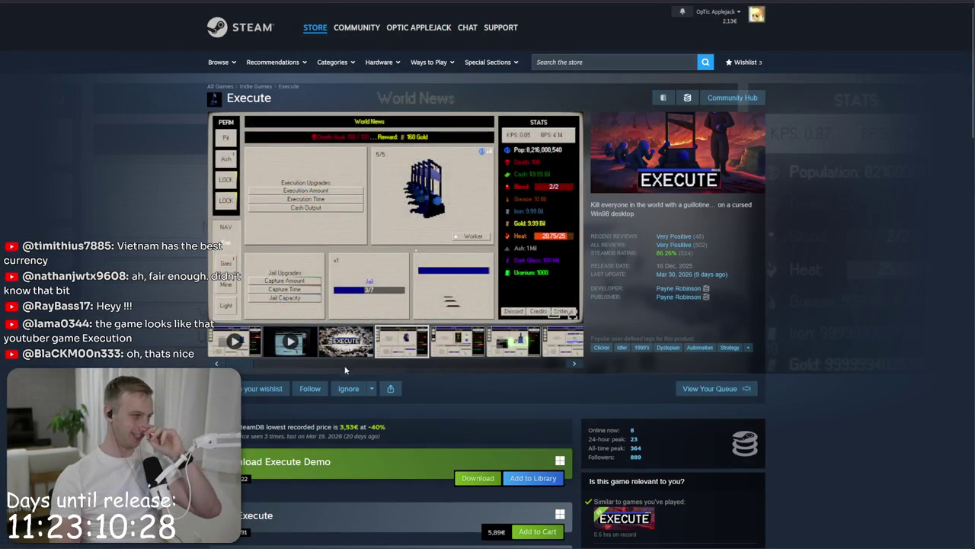
left_click(436, 350)
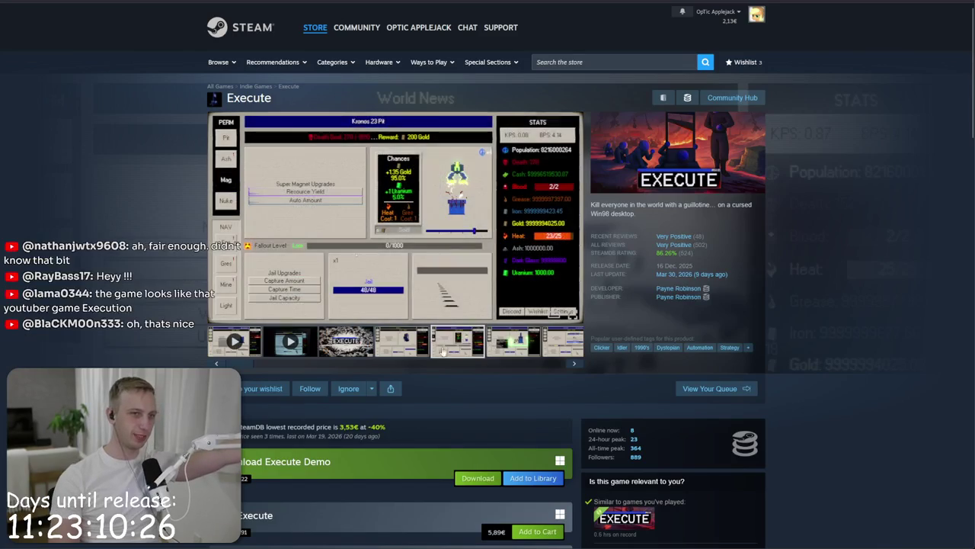
left_click(424, 352)
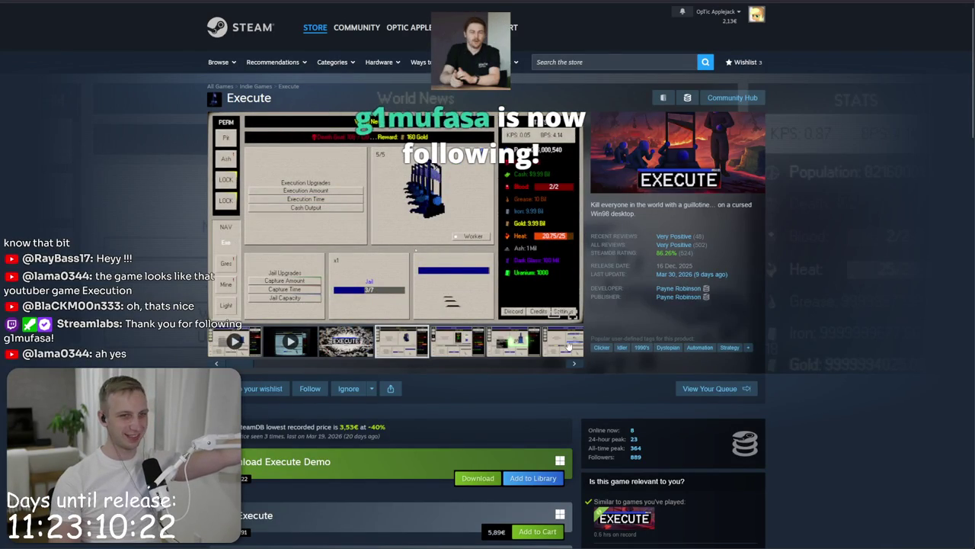
left_click(550, 361)
left_click(394, 348)
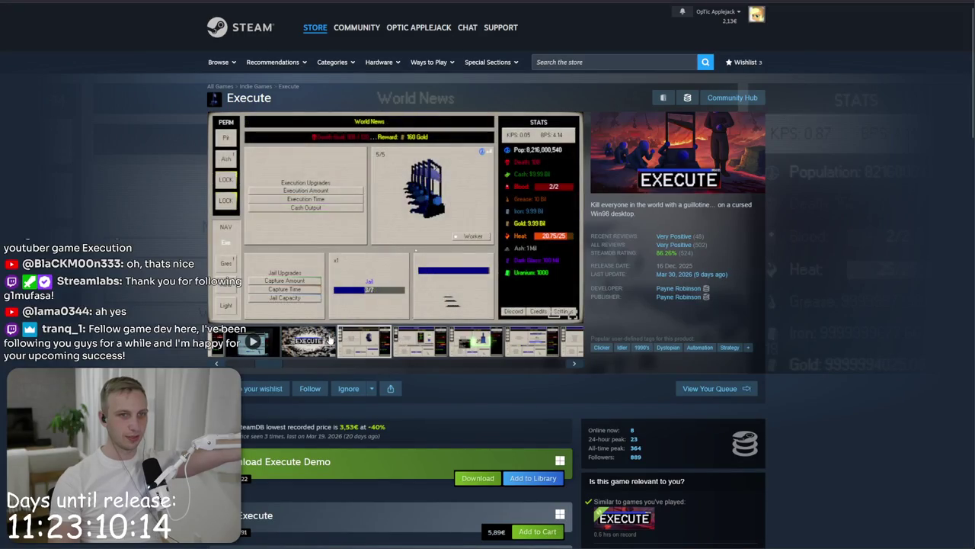
left_click(308, 341)
left_click(424, 345)
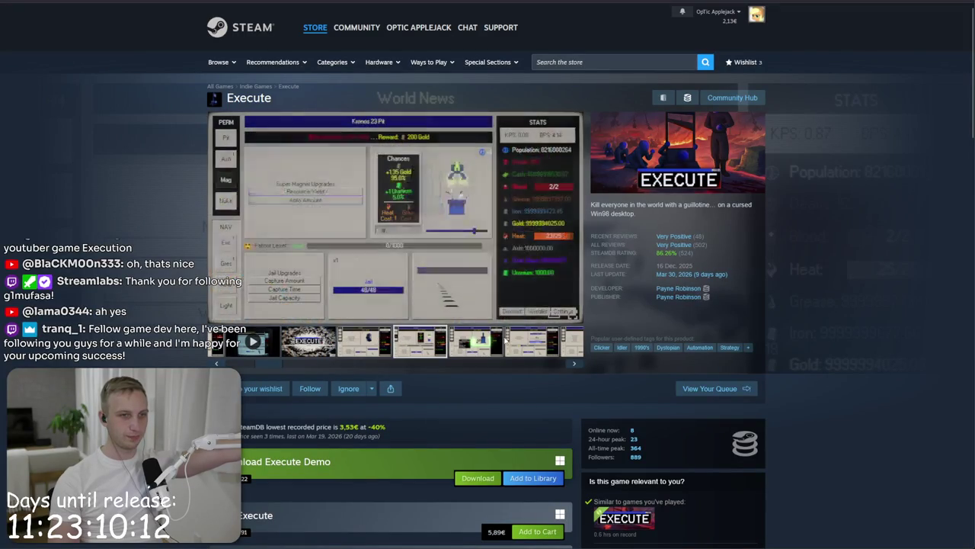
left_click(524, 347)
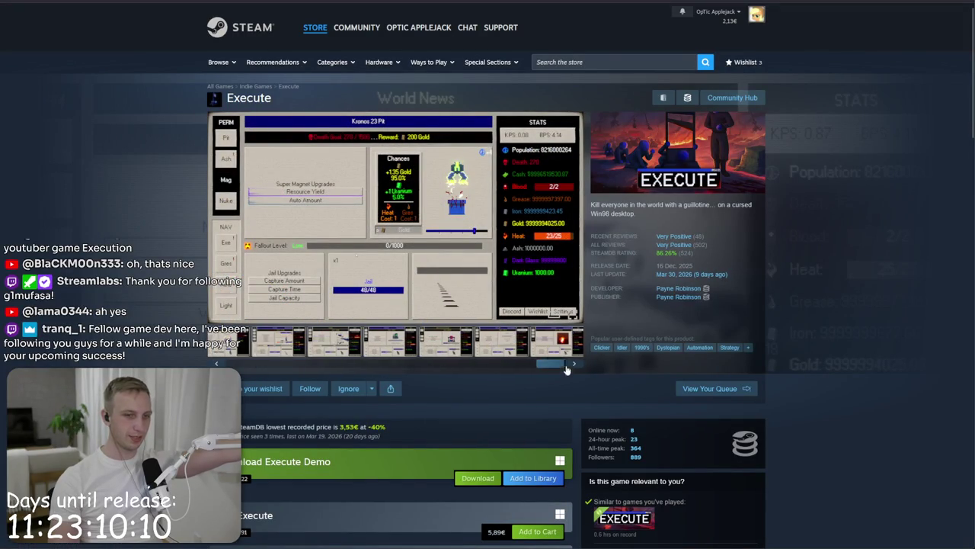
left_click(528, 352)
left_click(563, 343)
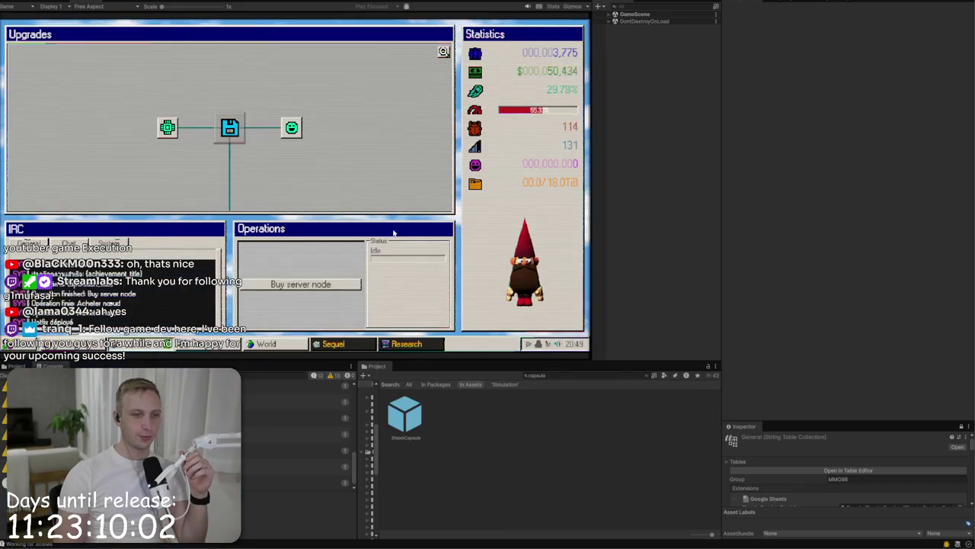
Step: Cycle through the game's World, Upgrades and Sequel windows, ending on Research
left_click(288, 345)
key("Tab")
key("Tab")
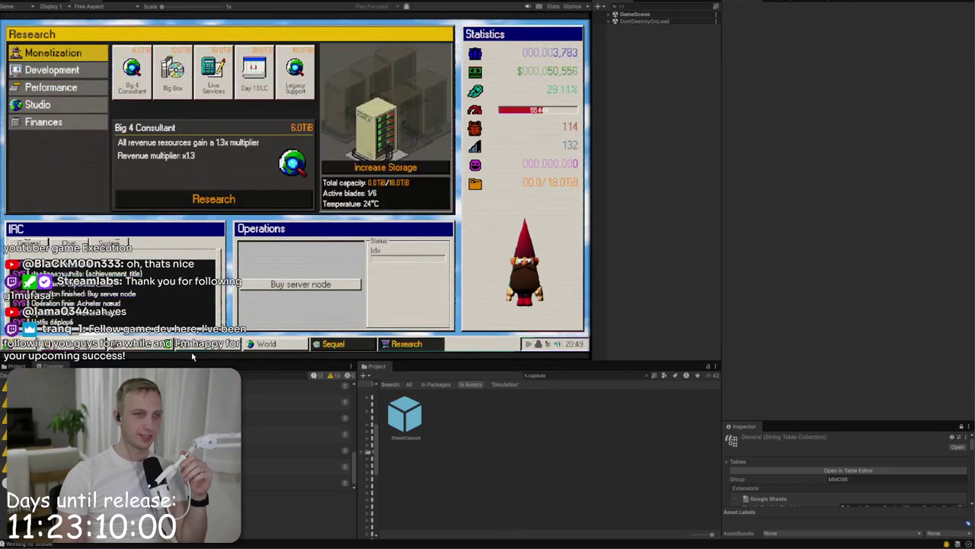
left_click(17, 344)
left_click(17, 344)
left_click(200, 344)
left_click(266, 344)
left_click(333, 344)
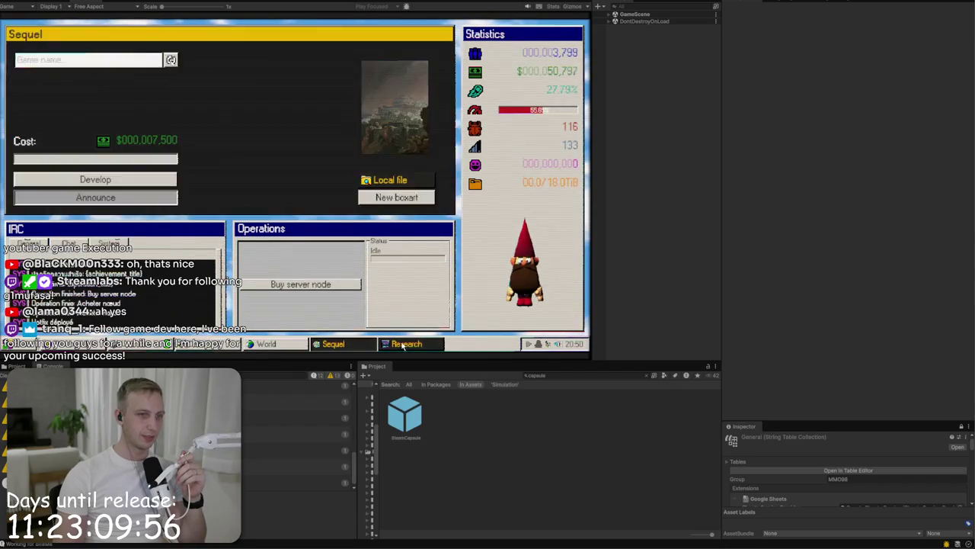
left_click(404, 345)
Step: Hide Gnorman, then toggle the game settings twice so he shows again, and switch to the todo notes
left_click(538, 344)
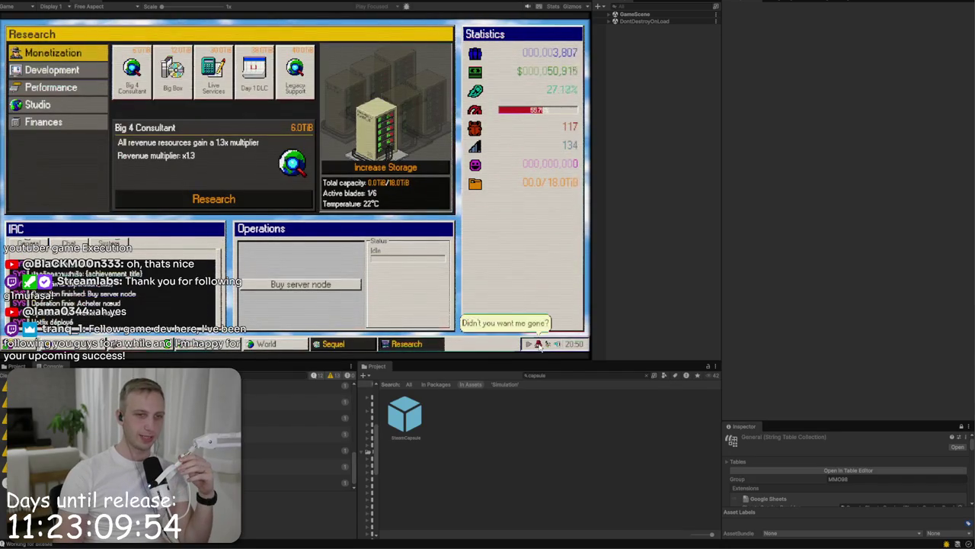
left_click(17, 344)
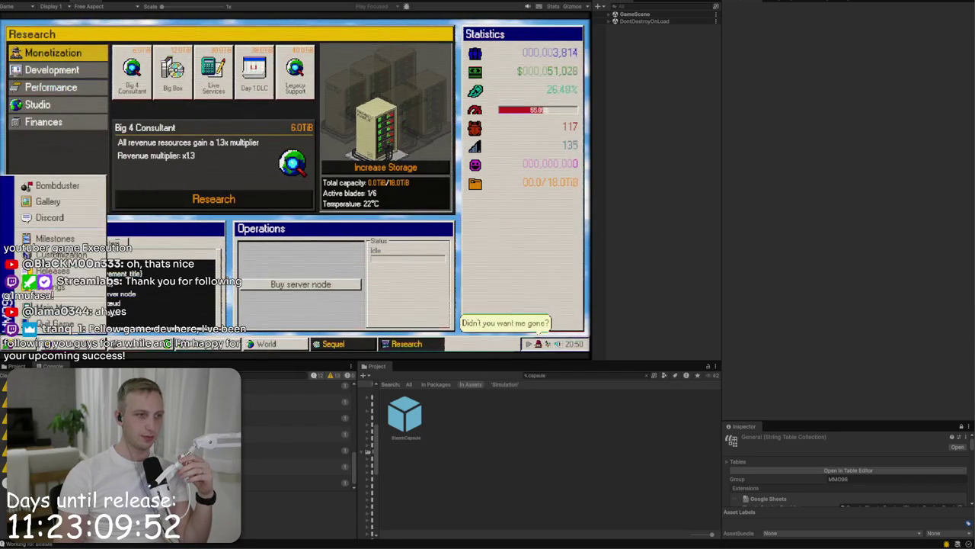
left_click(64, 292)
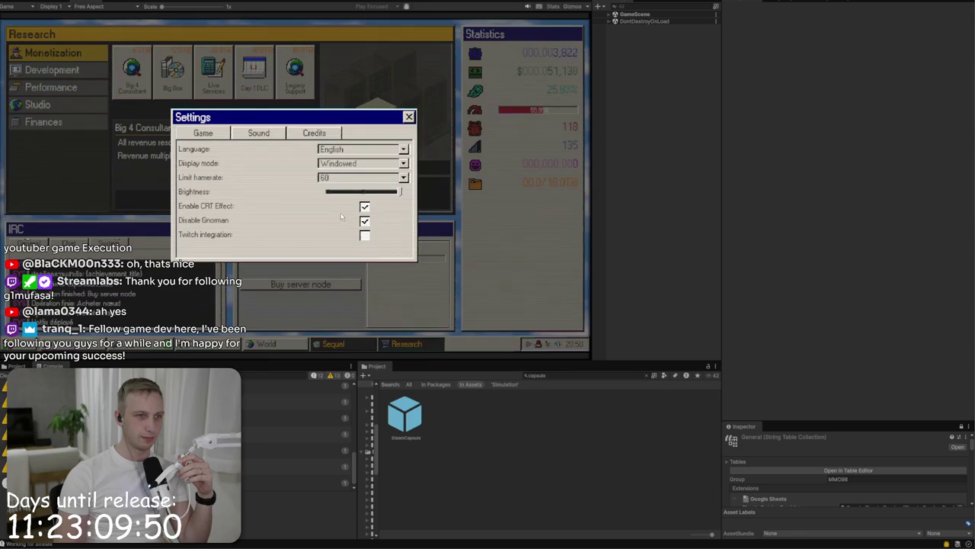
left_click(408, 117)
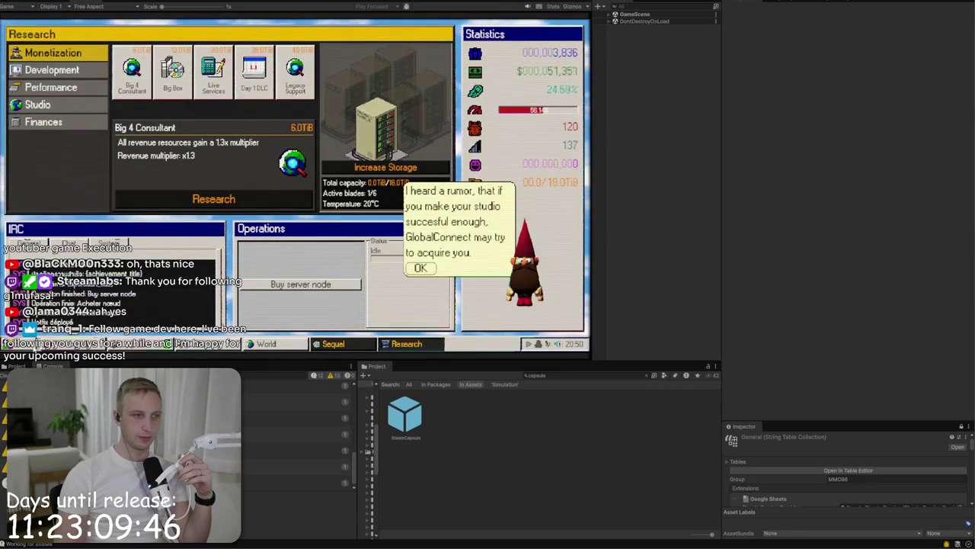
left_click(15, 344)
left_click(64, 292)
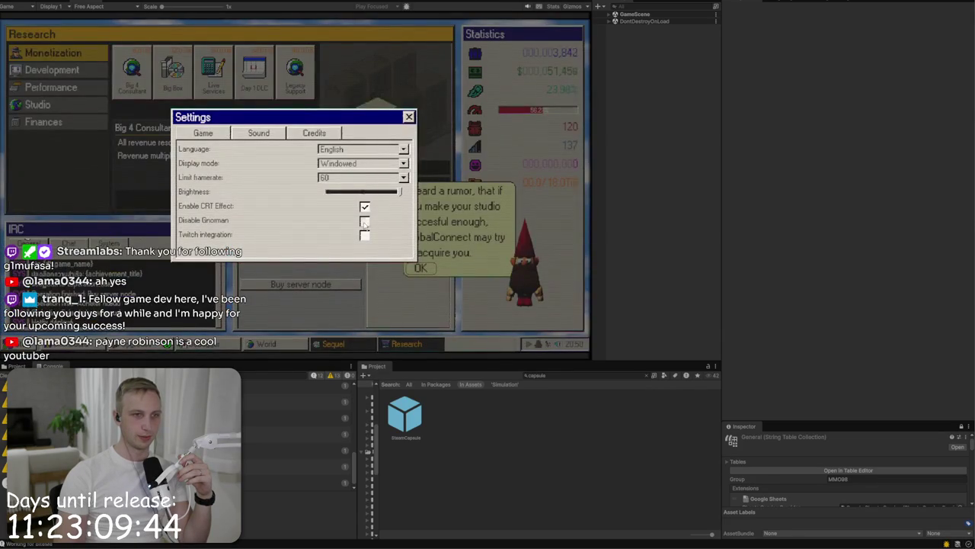
left_click(409, 117)
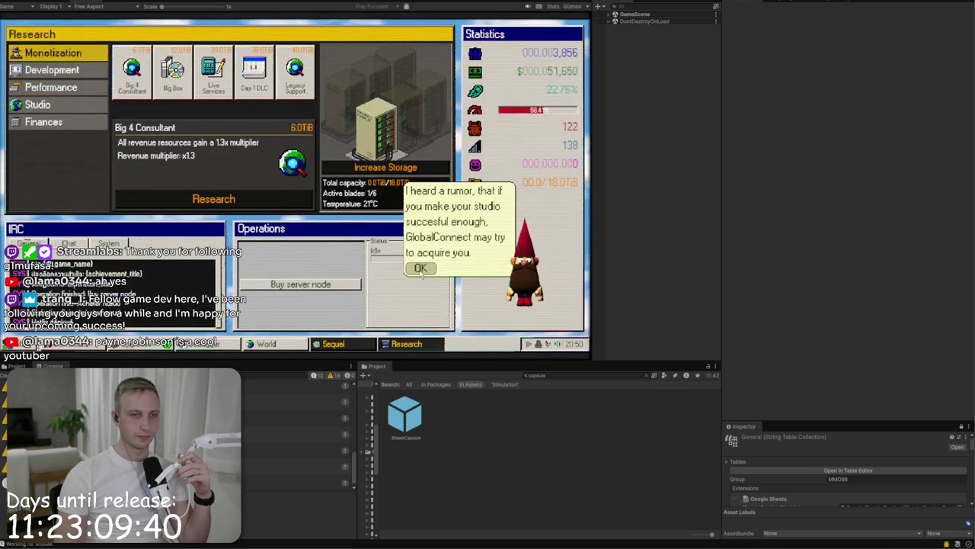
key("alt+Tab")
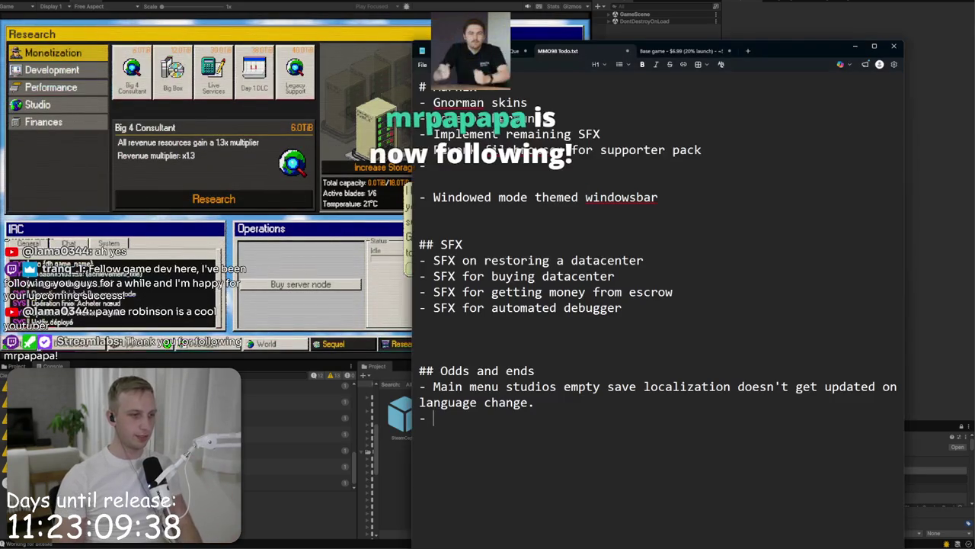
Step: Add the note 'You can hide tutorial gnorman, but if gnorman is disabled, he won't show up' and start a '-' bullet
type("You can ")
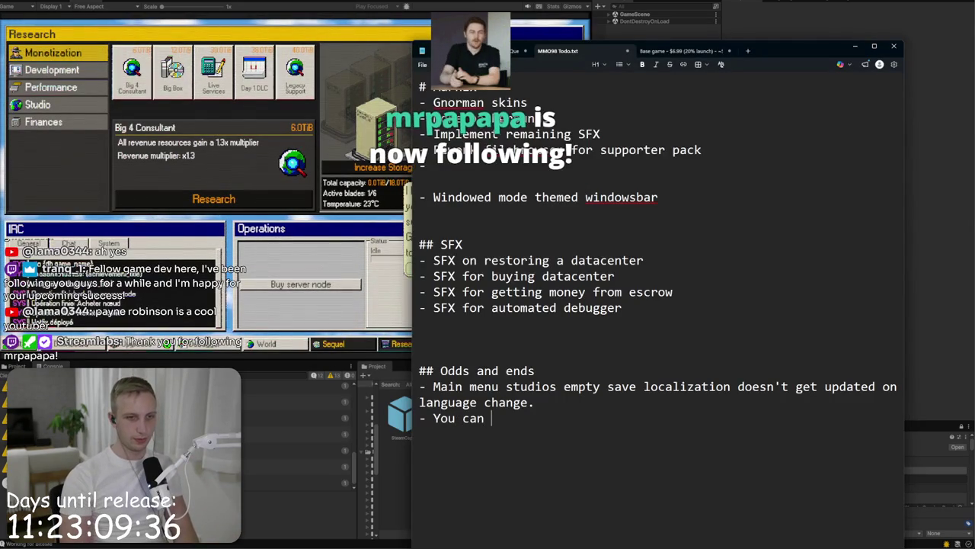
type("hide tuto")
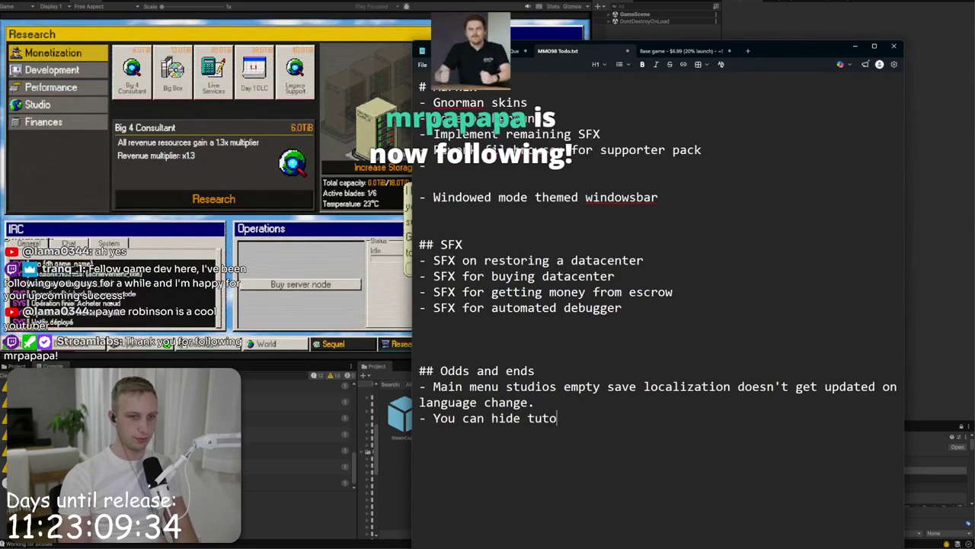
type("rial gnorman, but ")
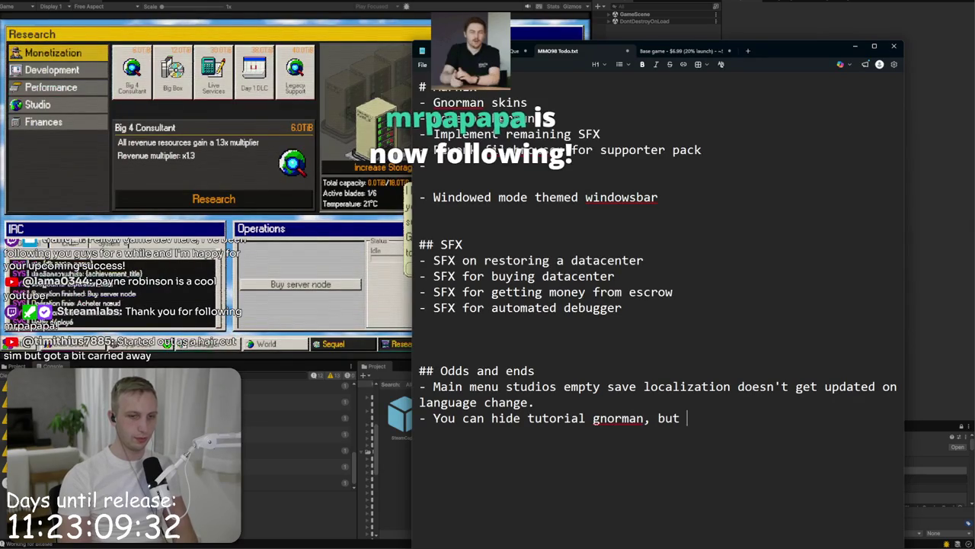
type("if gnorman")
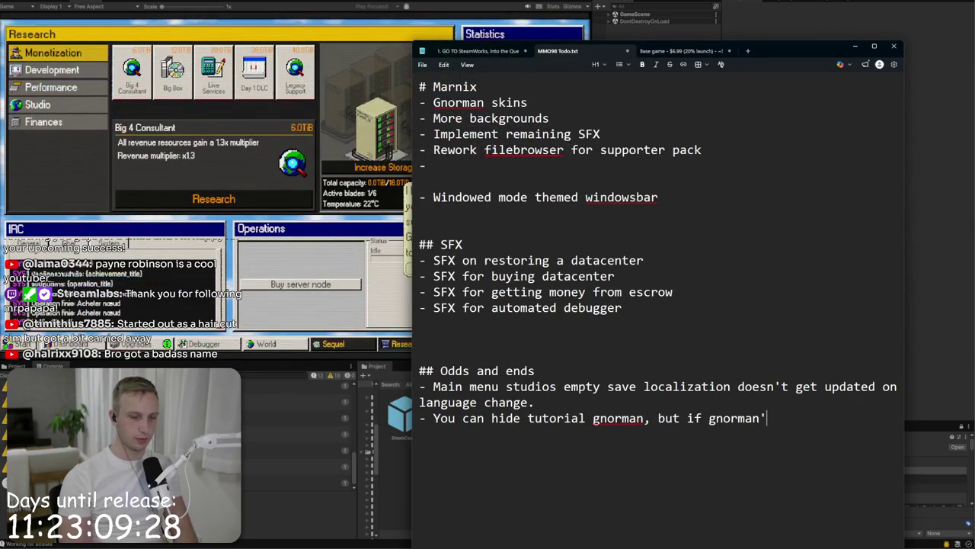
type(" is disabled, he won't show ")
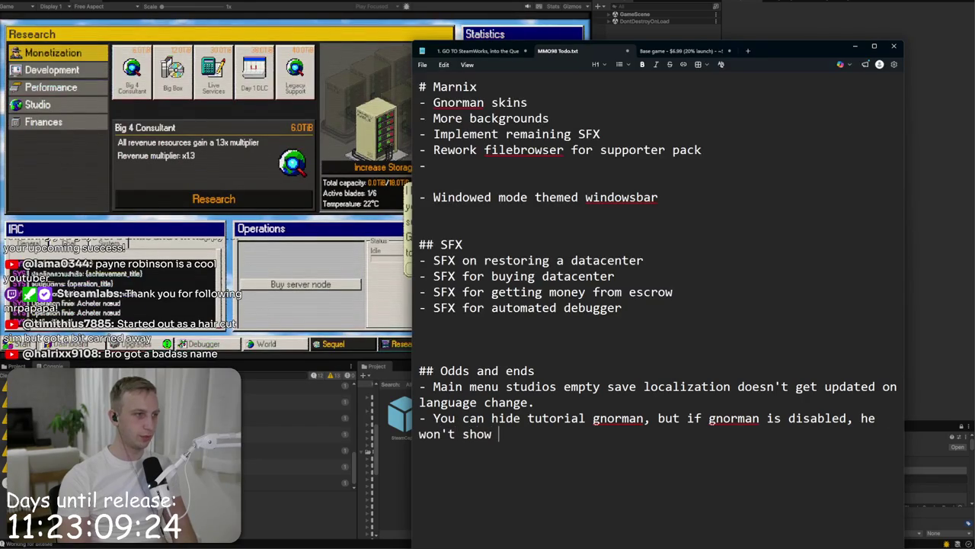
type("up anymore.")
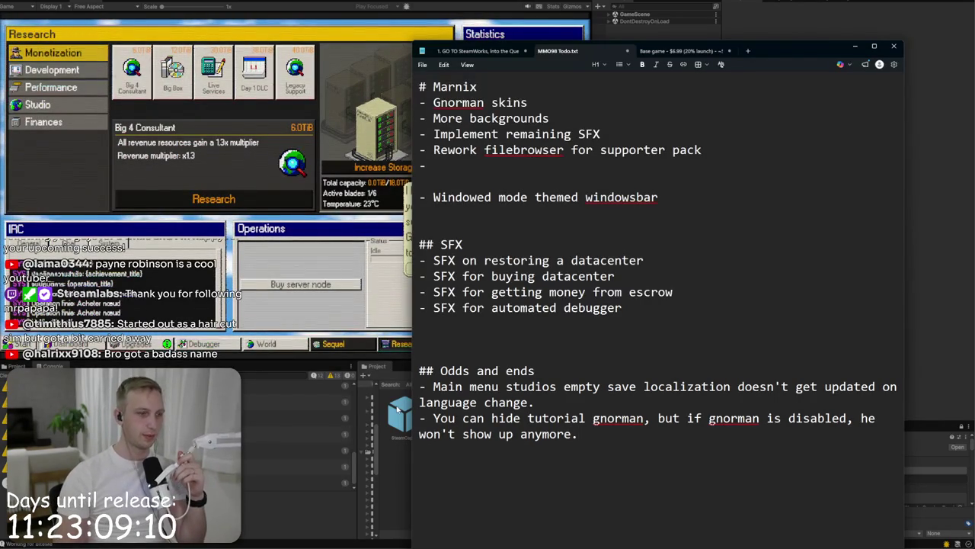
key("Return")
type("-")
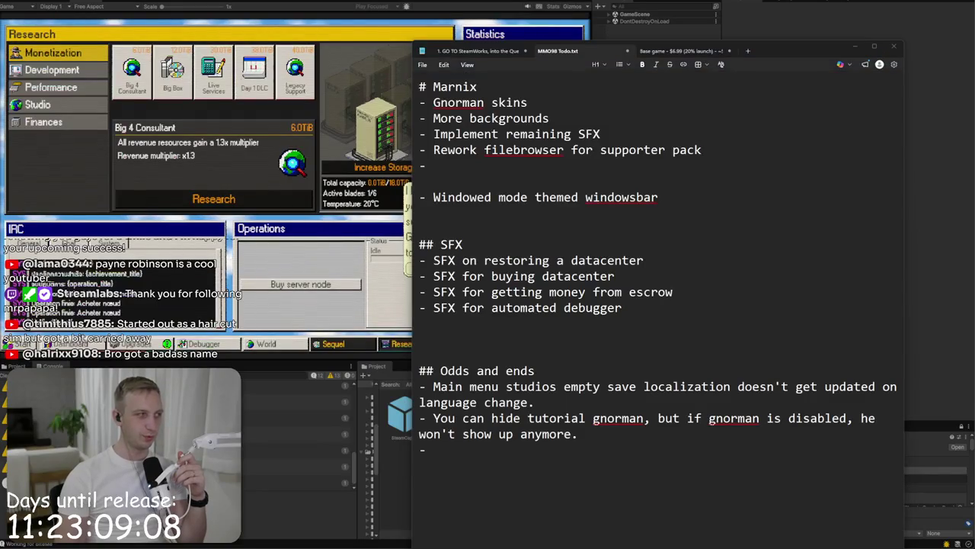
key("alt+Tab")
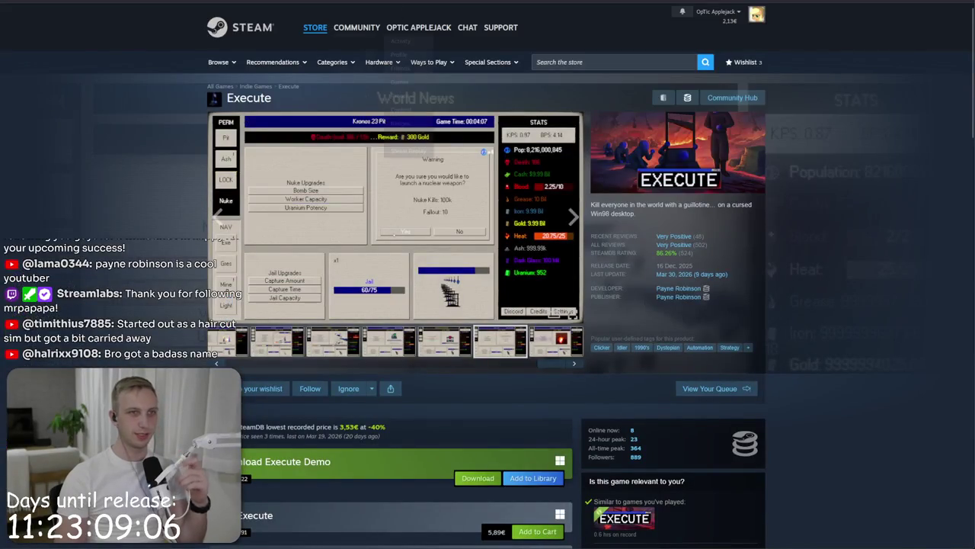
Step: Search Google for 'major payne' and open a larger preview of the film's poster
key("ctrl+l")
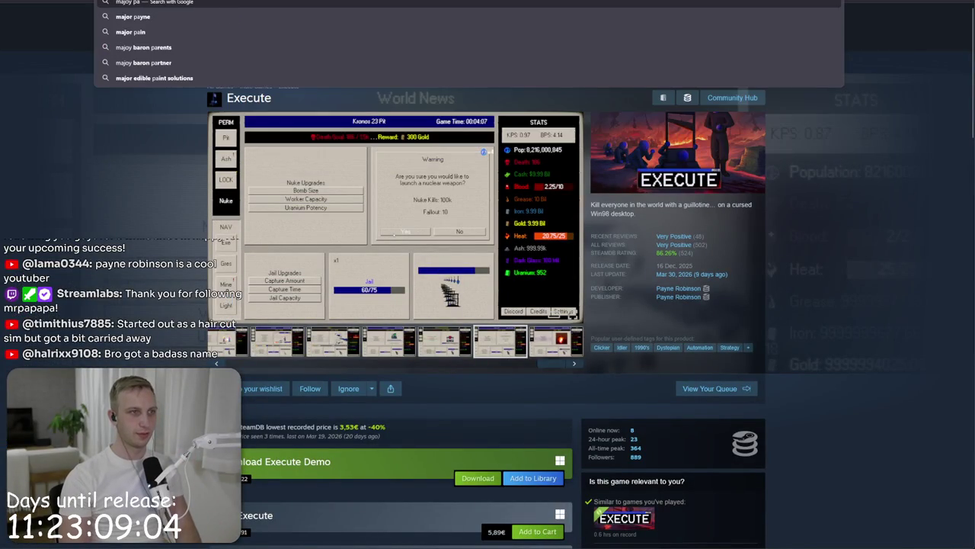
key("BackSpace")
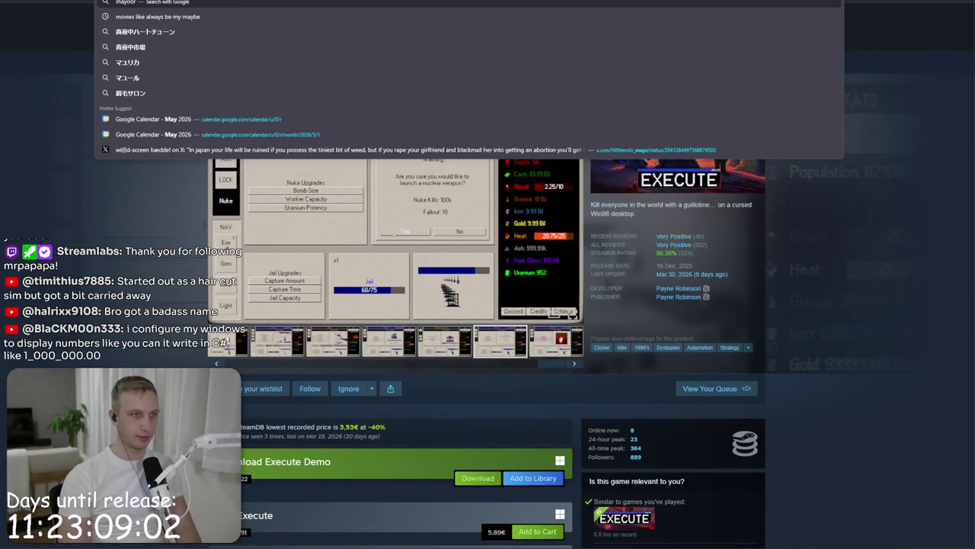
type("yo")
key("BackSpace")
key("BackSpace")
type("jor")
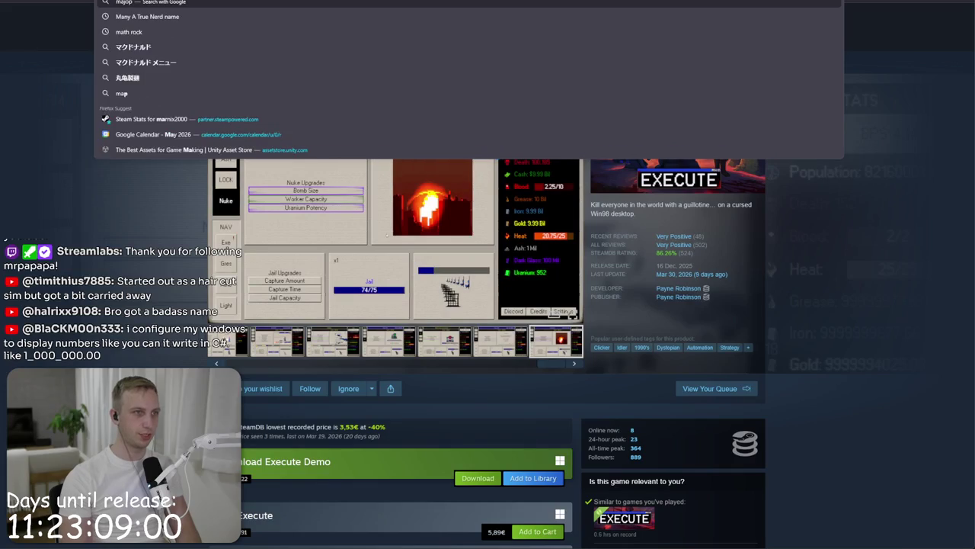
type(" payne")
key("Return")
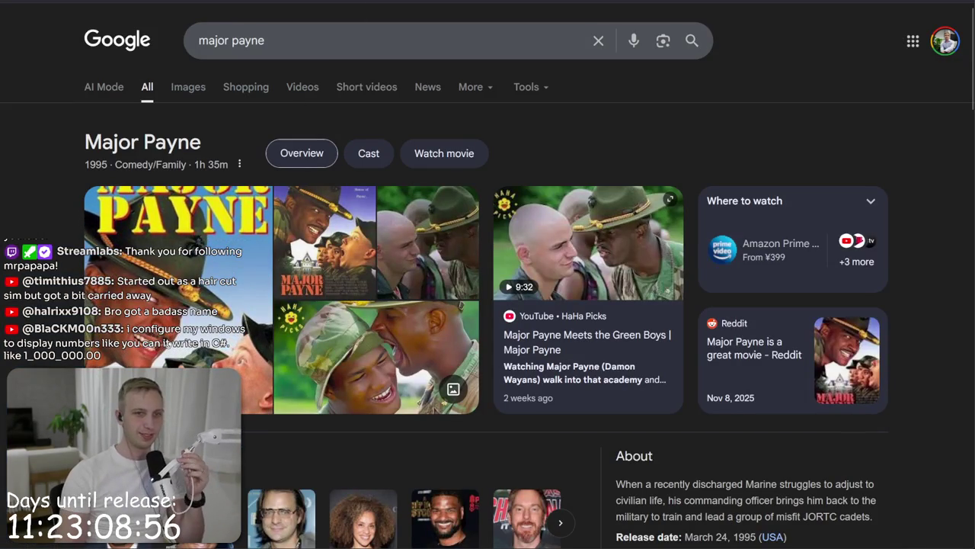
scroll(200, 263, "down", 3)
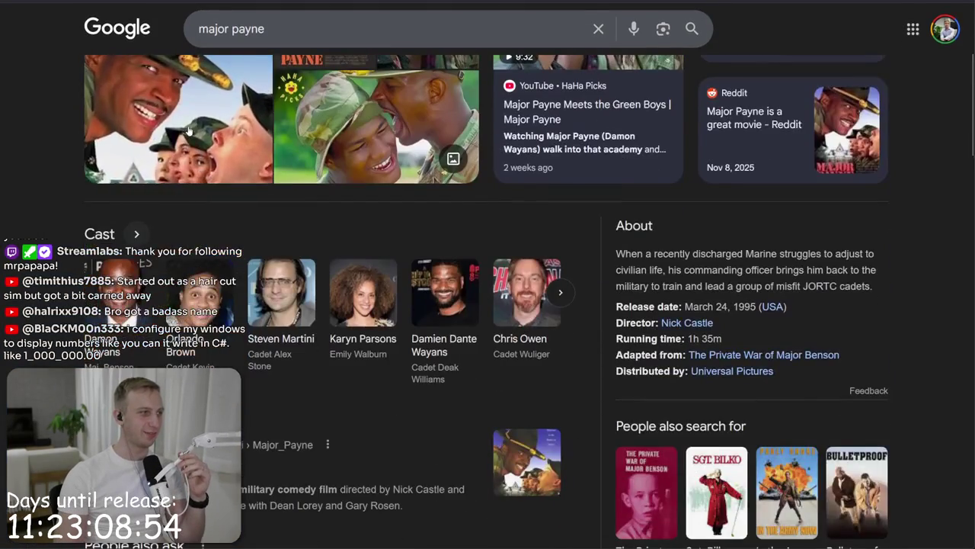
left_click(198, 153)
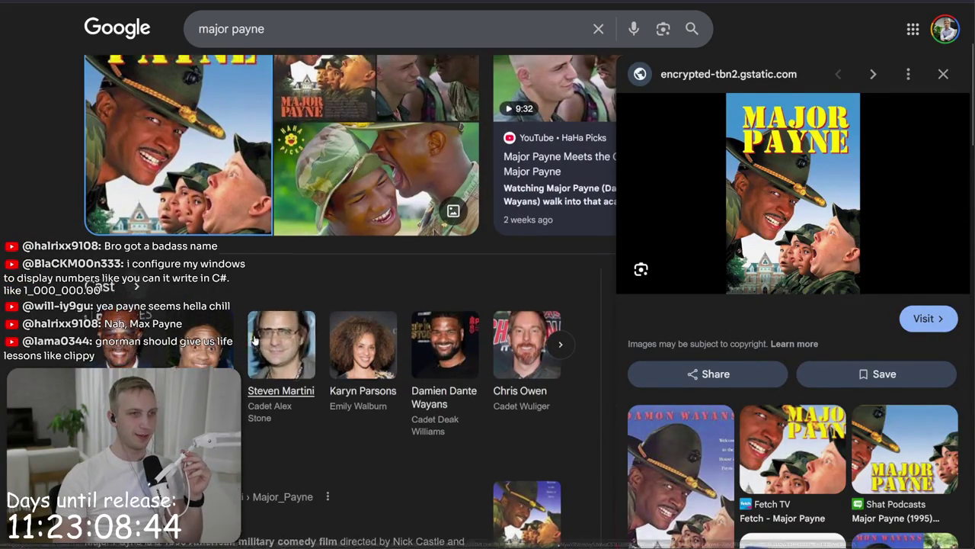
scroll(103, 234, "up", 3)
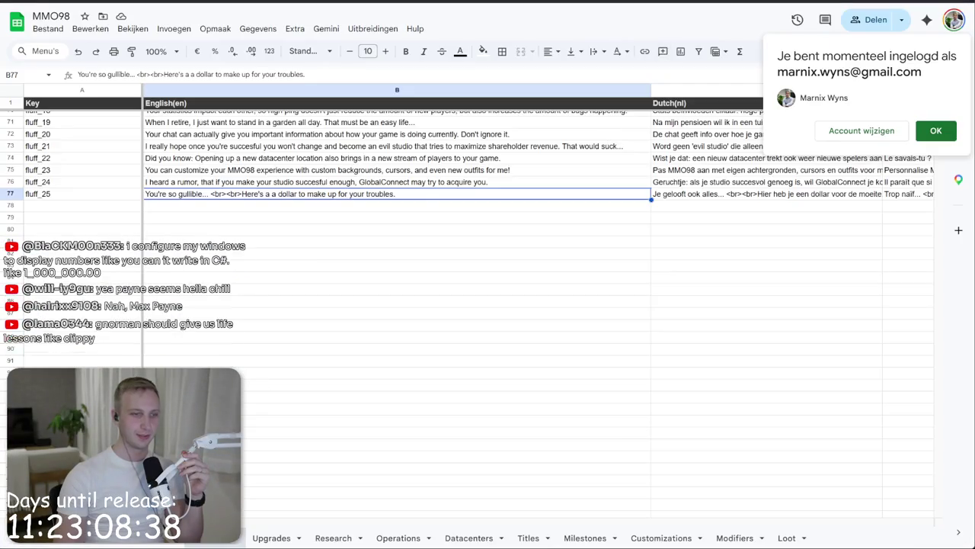
scroll(222, 278, "up", 5)
Step: Clear cell B61, the English fluff_09 line about staff sleeping under their desks
scroll(279, 355, "up", 2)
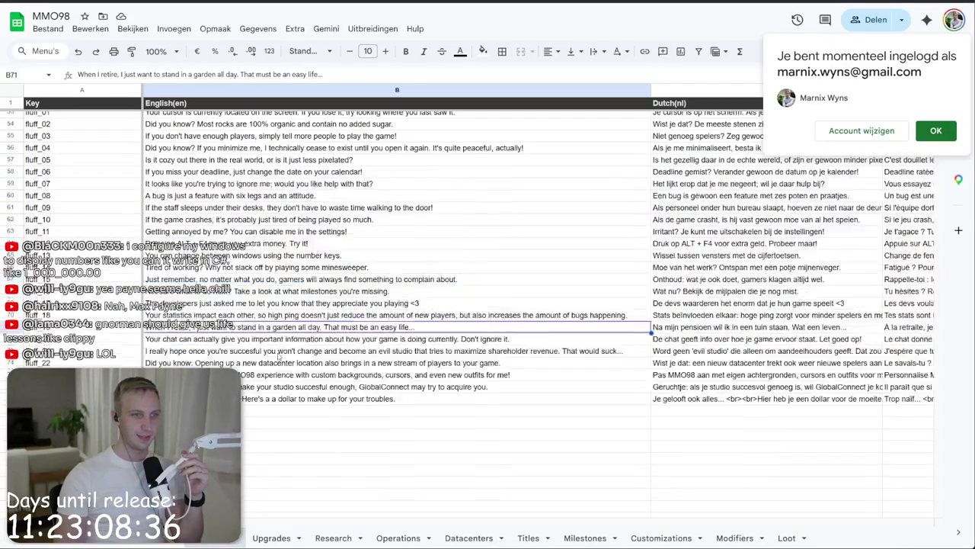
left_click(226, 207)
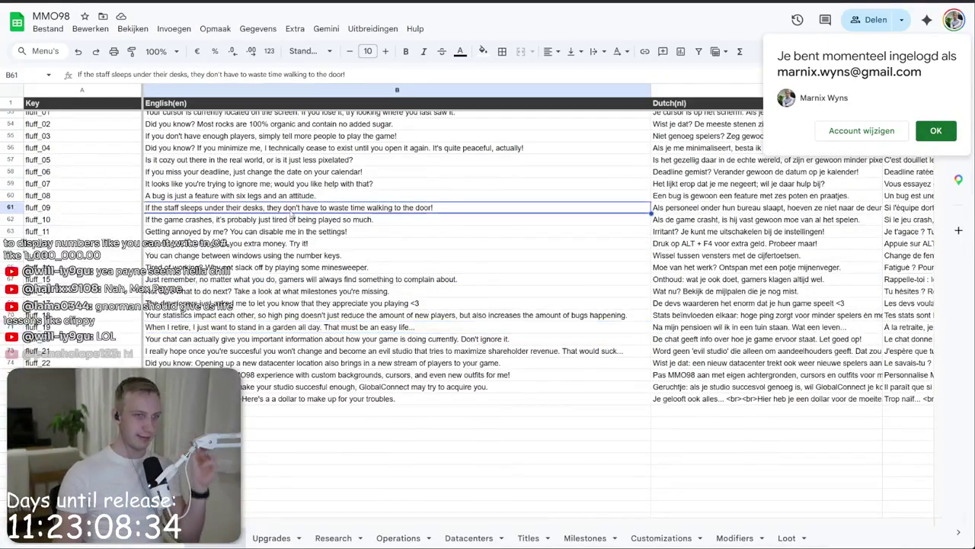
scroll(226, 259, "up", 2)
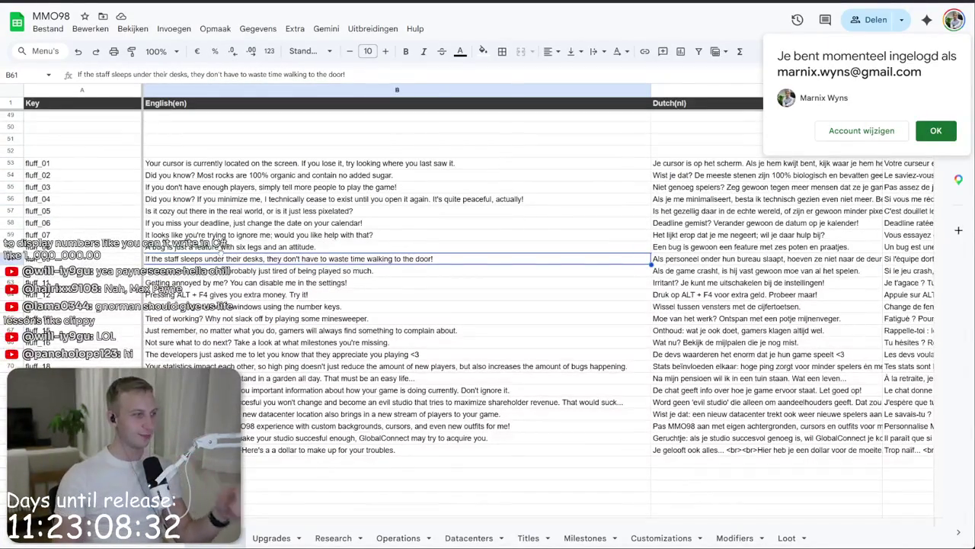
key("BackSpace")
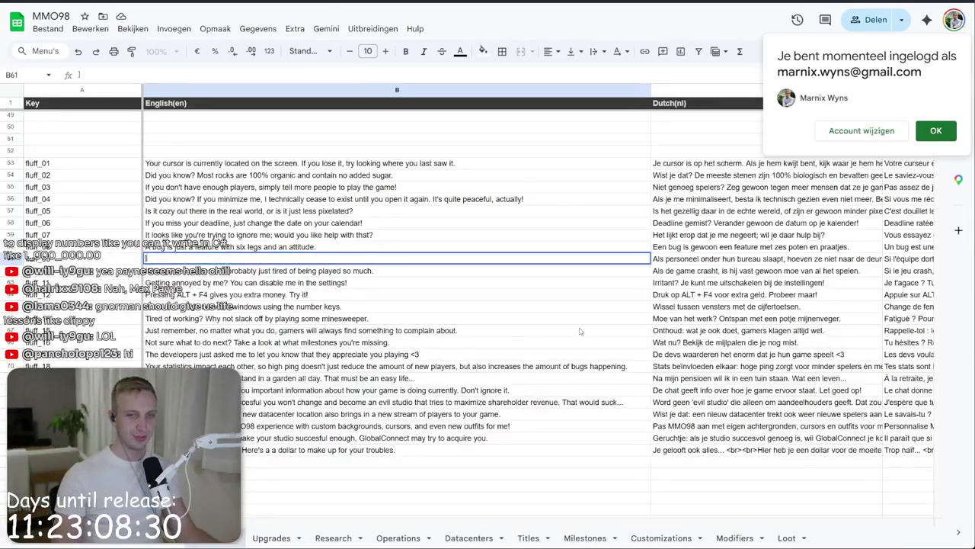
left_click(455, 320)
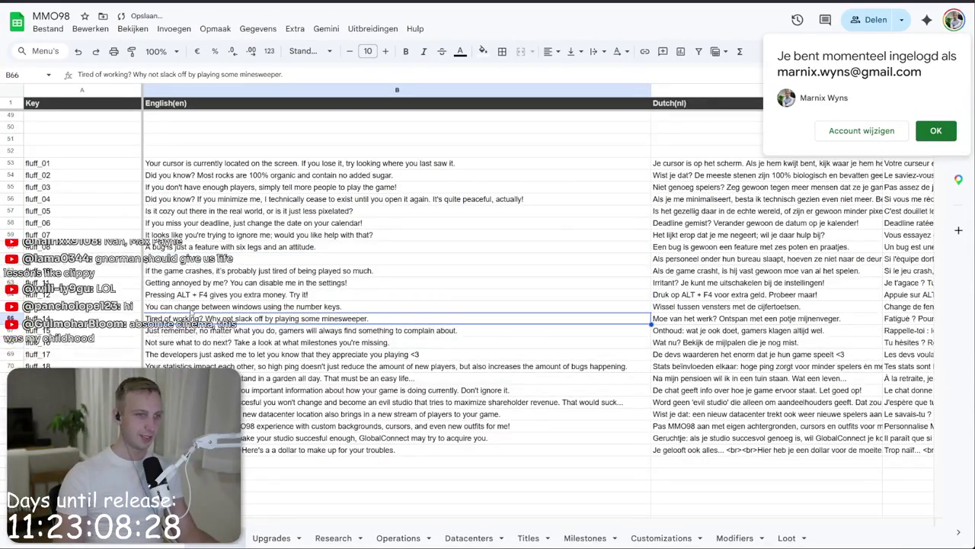
key("Up")
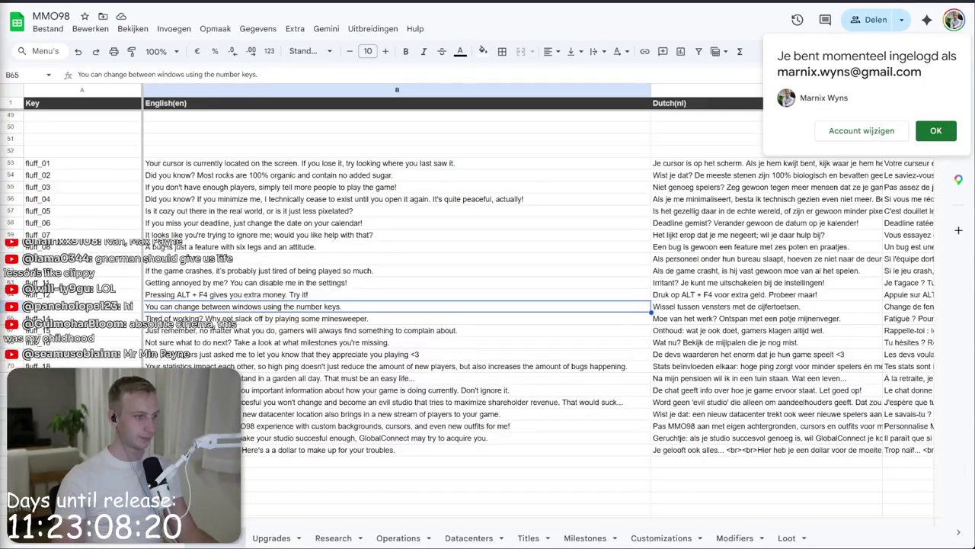
key("alt+Tab")
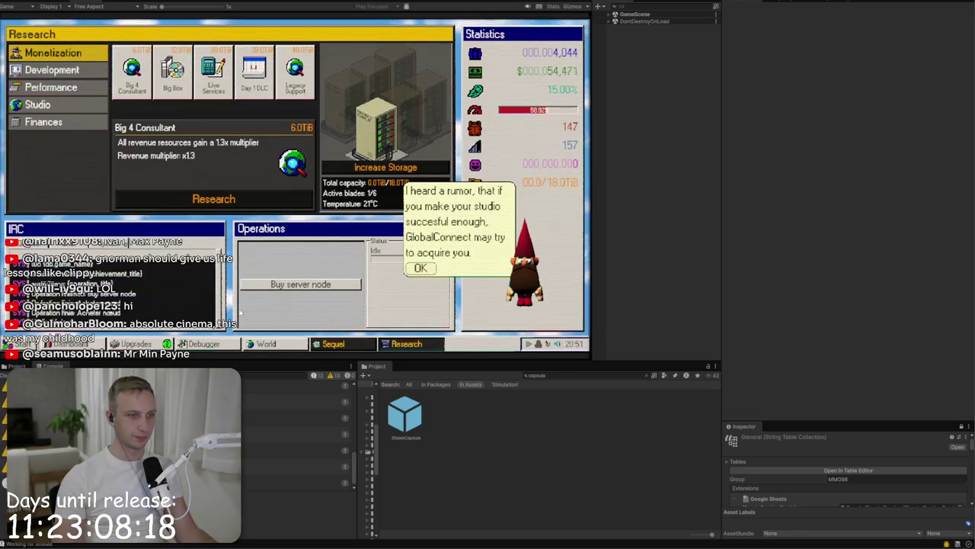
Step: Set the game language to German in Settings and dismiss the gnome's rumour message
left_click(23, 343)
left_click(61, 293)
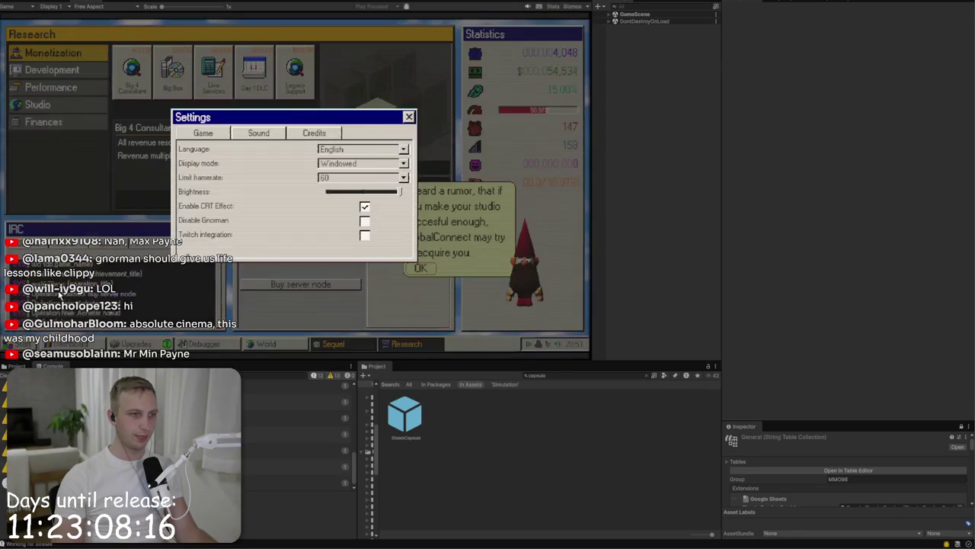
left_click(352, 147)
left_click(335, 183)
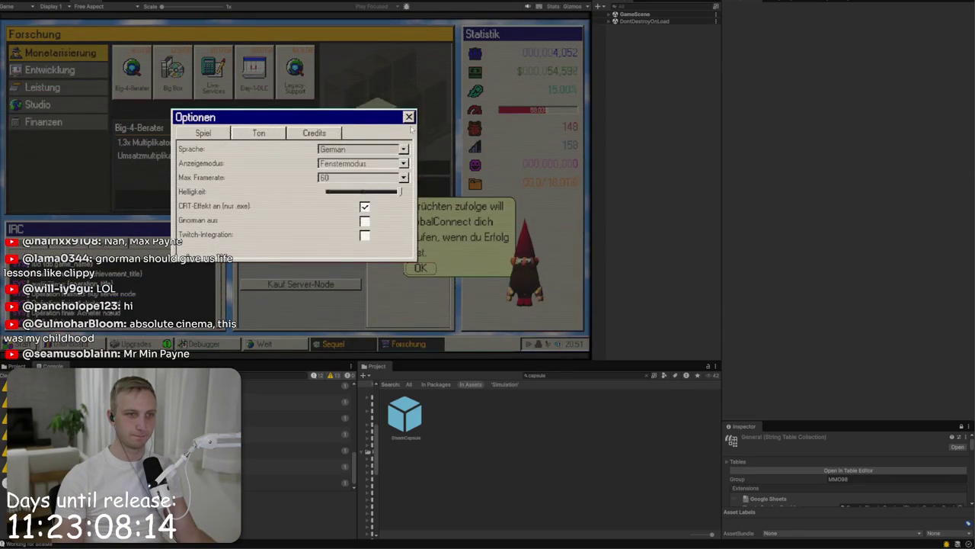
key("Escape")
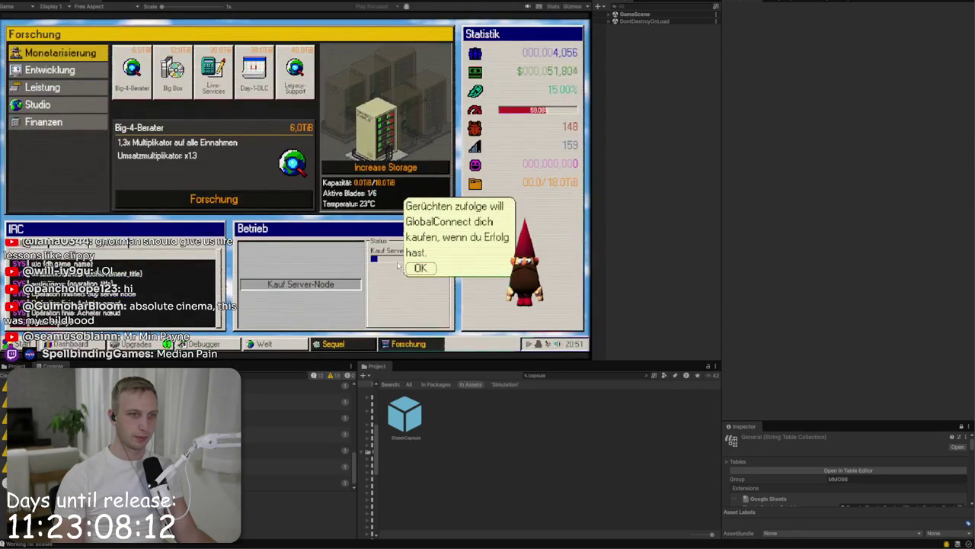
left_click(420, 267)
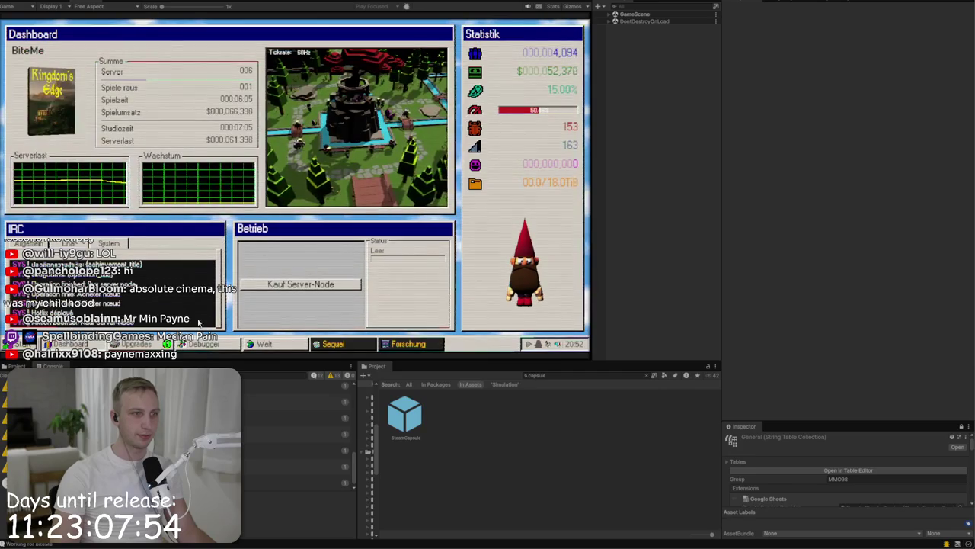
Step: Stage six hex bytes for the hotfix in the Debugger view
left_click(157, 344)
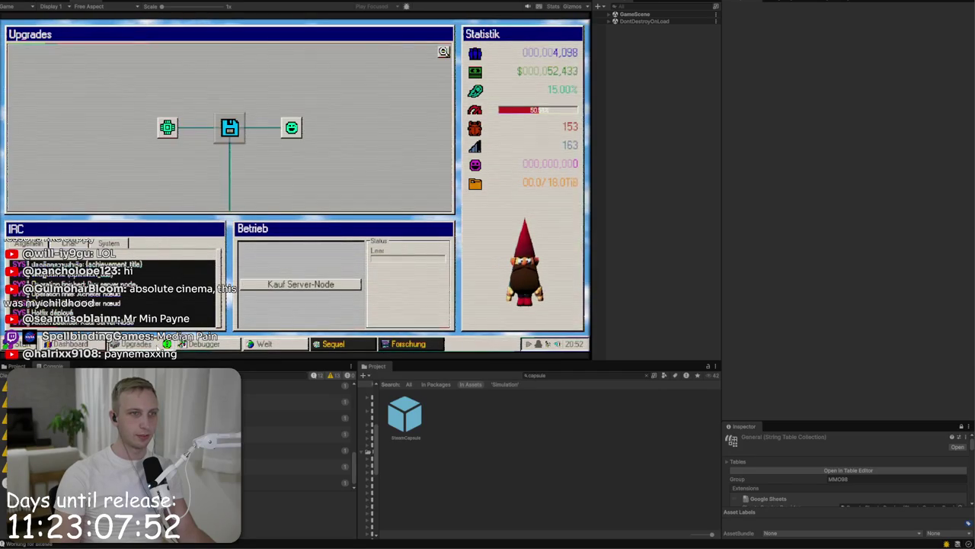
left_click(200, 343)
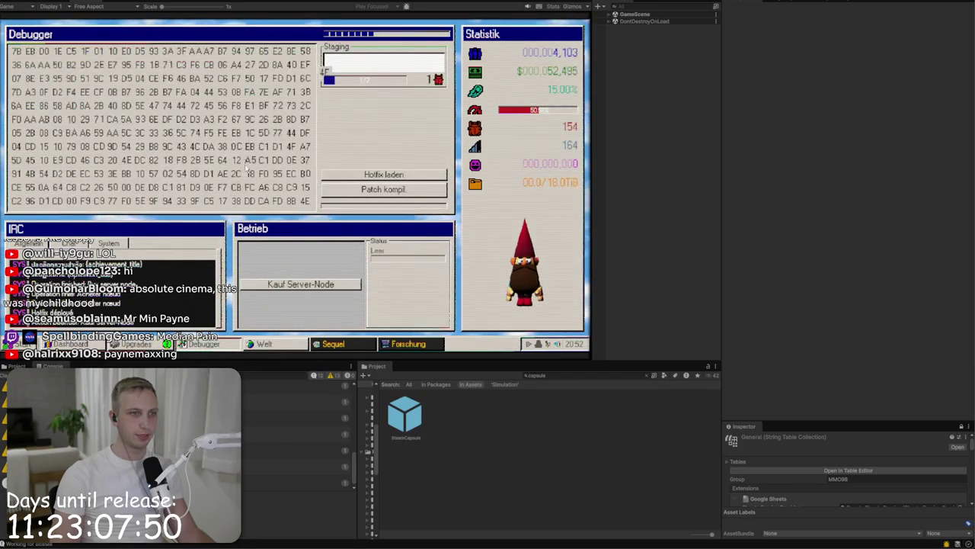
left_click(248, 161)
left_click(194, 161)
left_click(180, 162)
left_click(180, 175)
left_click(167, 161)
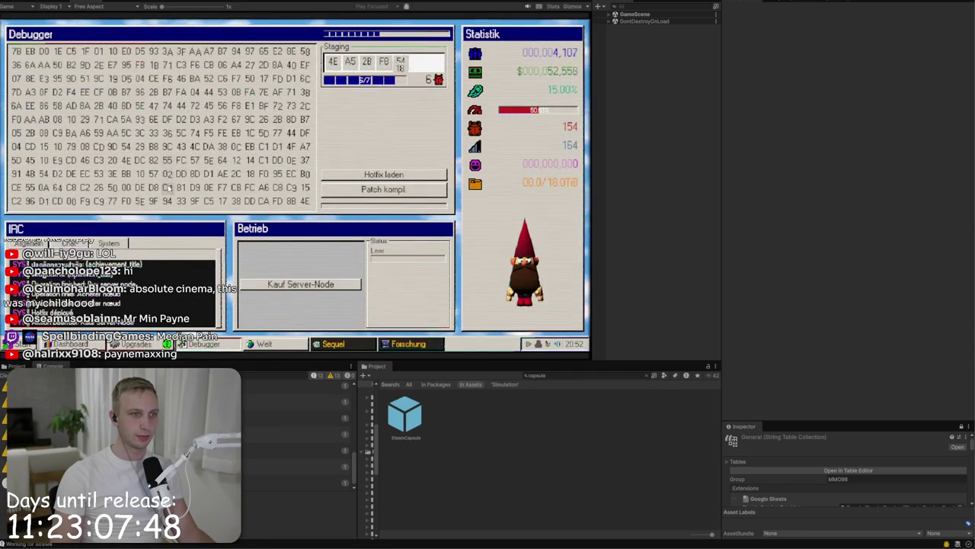
left_click(168, 187)
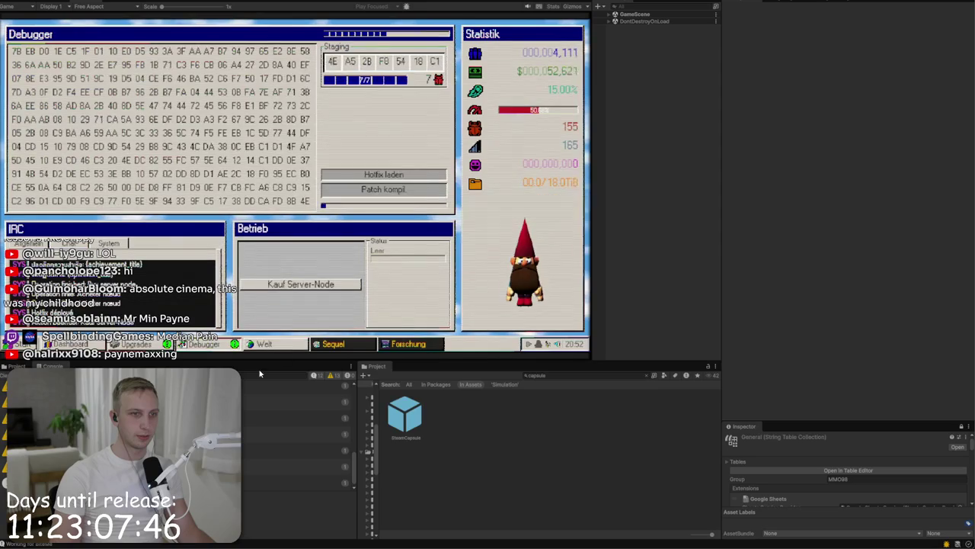
Step: Dismiss the gnome's thank-you and start building a Europe datacenter on the world map
left_click(265, 343)
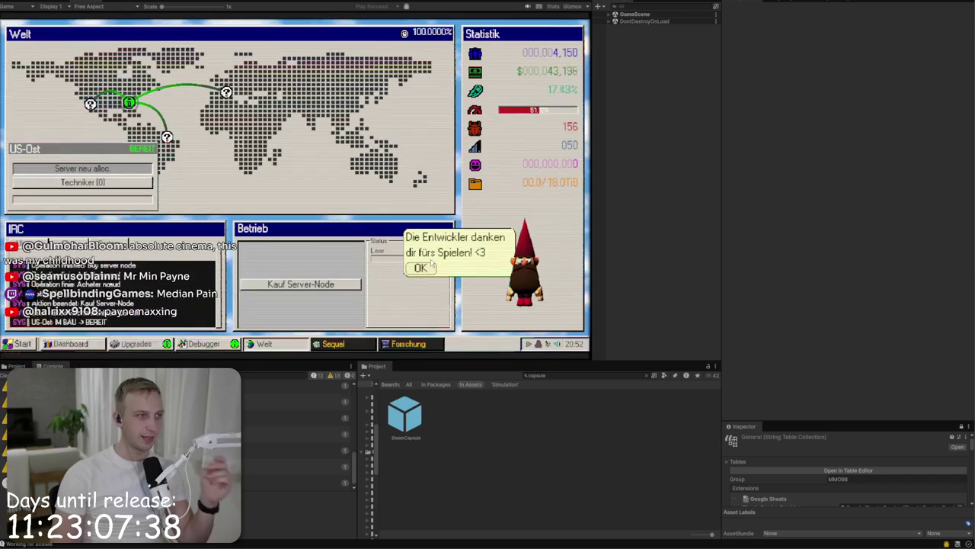
left_click(424, 270)
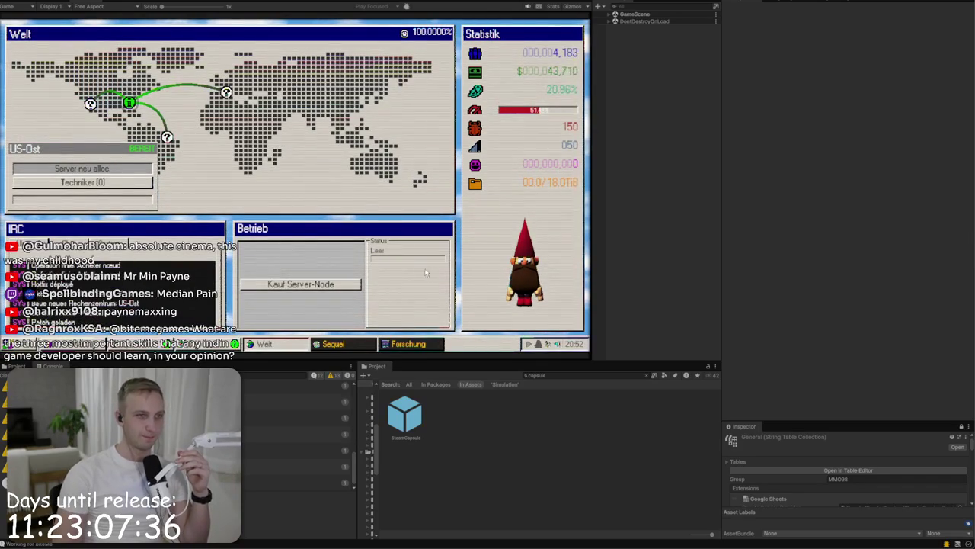
left_click(226, 92)
left_click(120, 199)
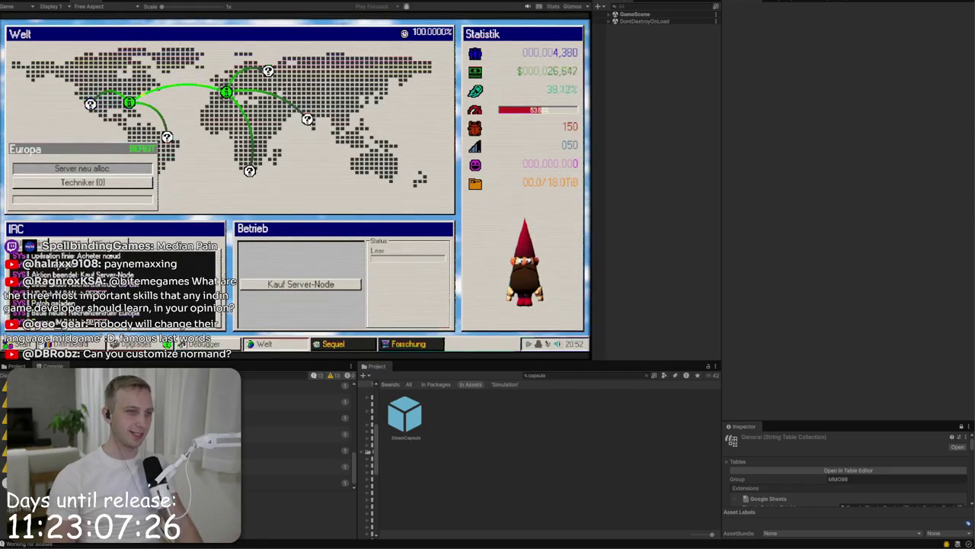
Step: Buy the next upgrade in the upgrades tree
left_click(209, 344)
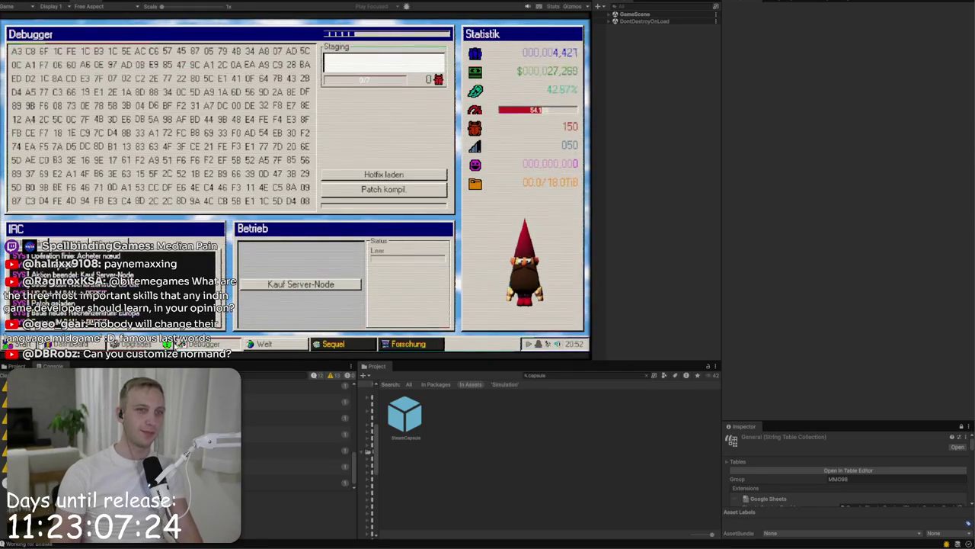
left_click(137, 344)
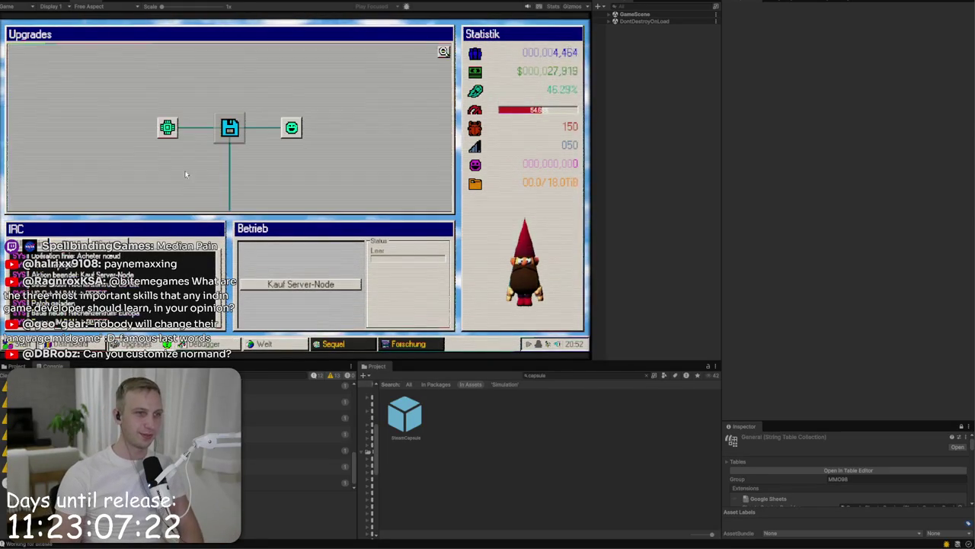
left_click(166, 128)
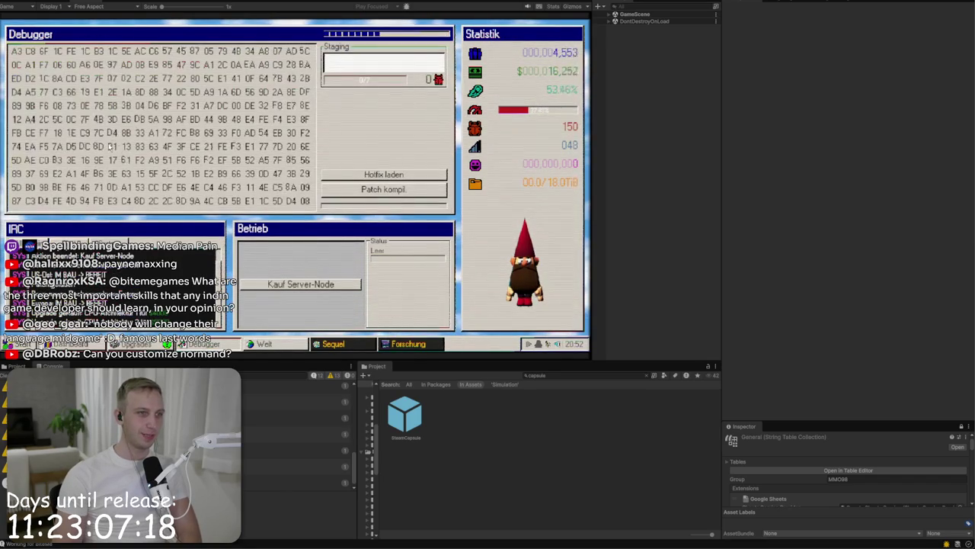
Step: Stage the remaining matching bytes until the patch reaches 7/7 and starts compiling
left_click(114, 133)
left_click(88, 65)
left_click(96, 119)
left_click(123, 78)
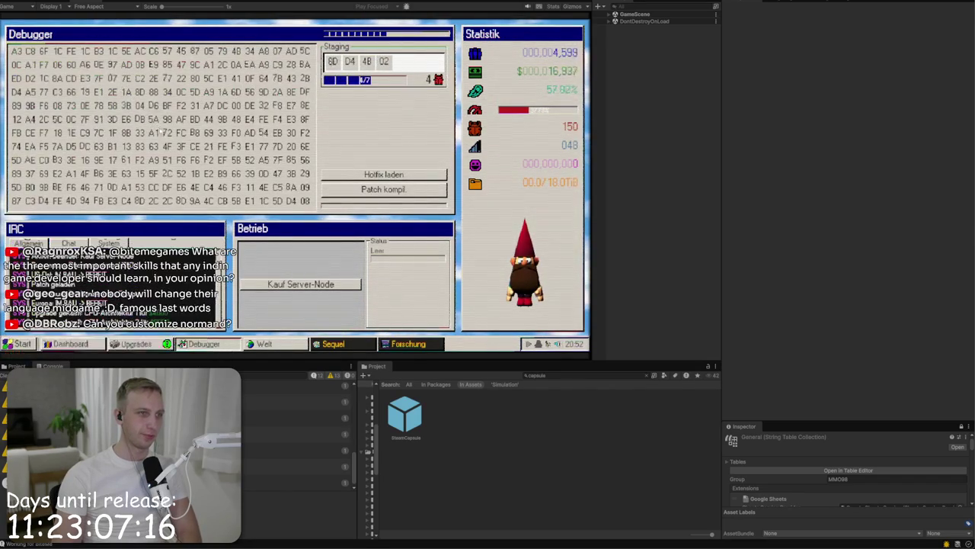
left_click(155, 104)
left_click(141, 118)
left_click(85, 77)
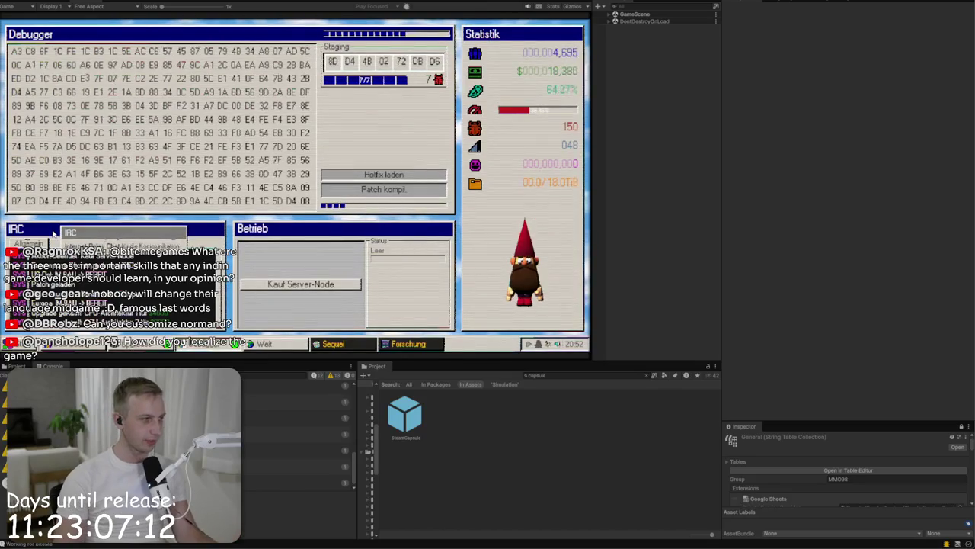
left_click(18, 344)
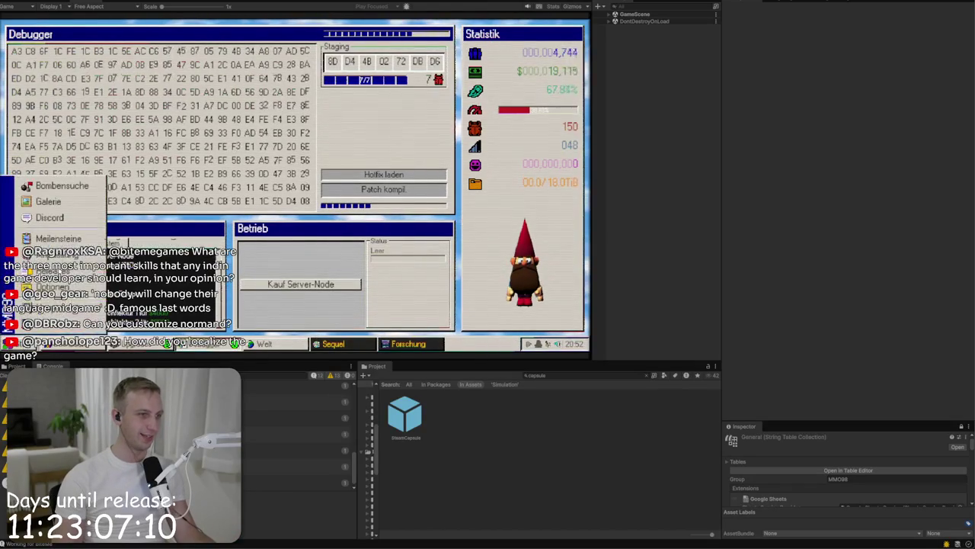
Step: Apply Gnorman's Gold, Grün and Standard outfits in Anpassung, leaving him in Gold
left_click(54, 255)
left_click(312, 126)
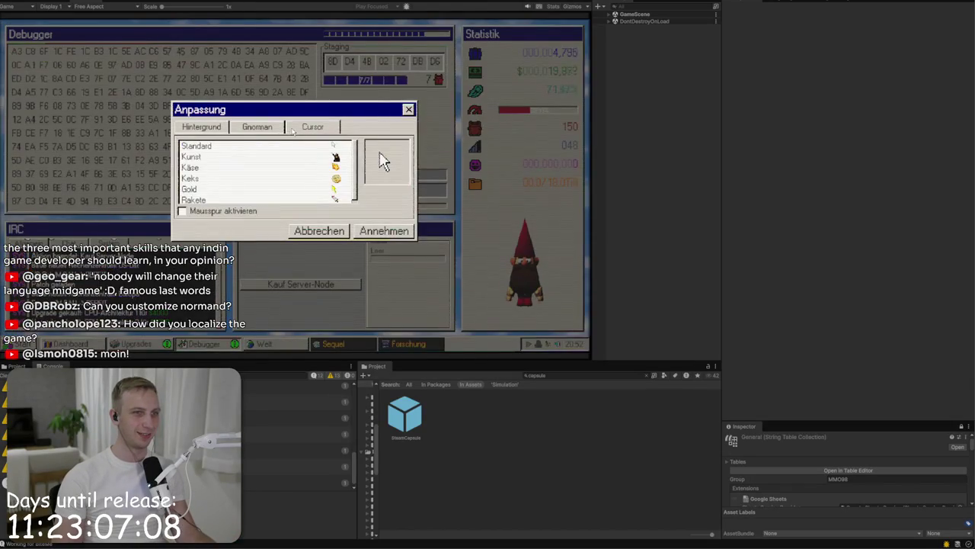
left_click(256, 127)
left_click(273, 168)
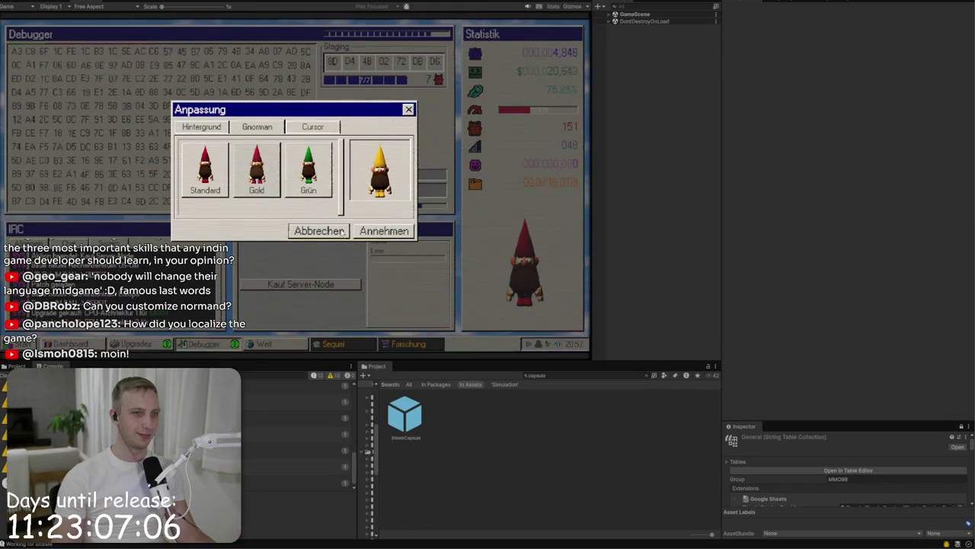
left_click(384, 230)
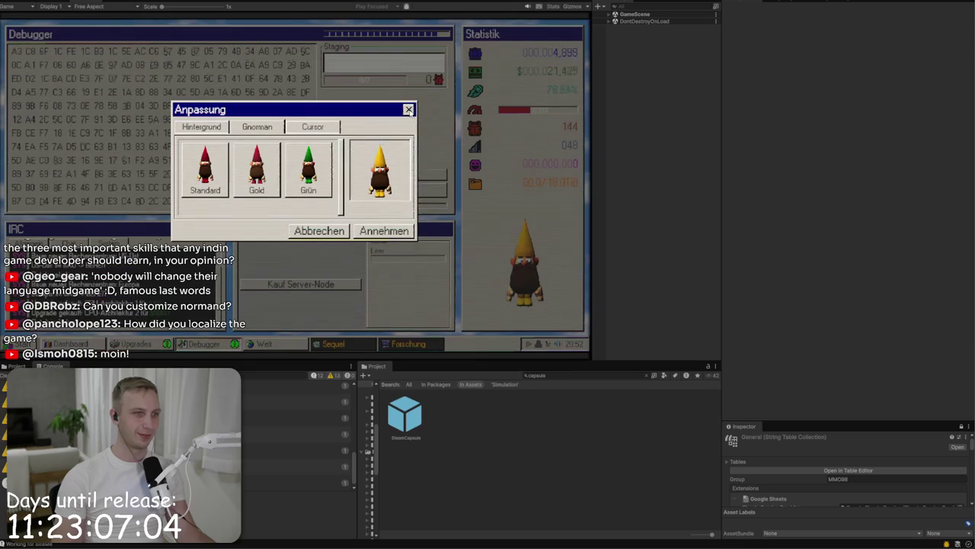
left_click(379, 233)
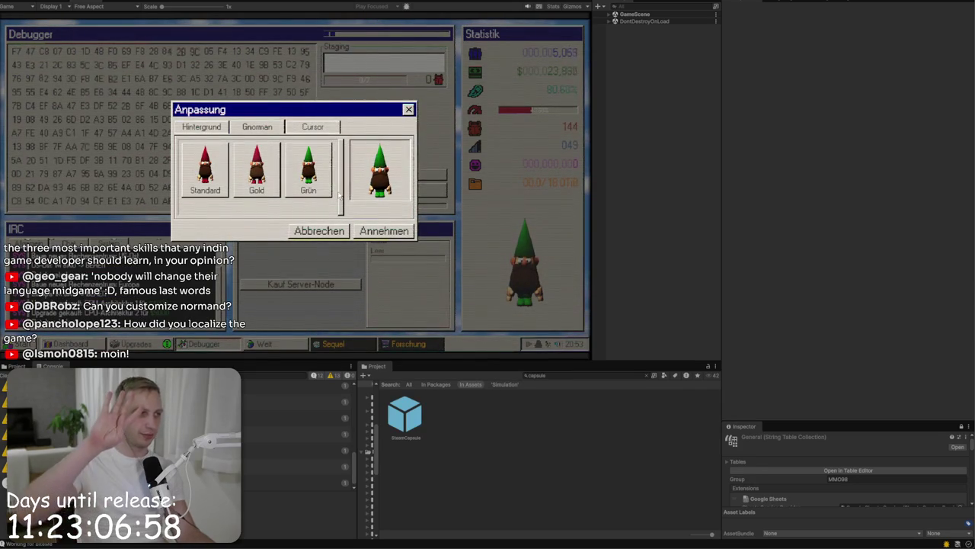
left_click(356, 231)
left_click(361, 225)
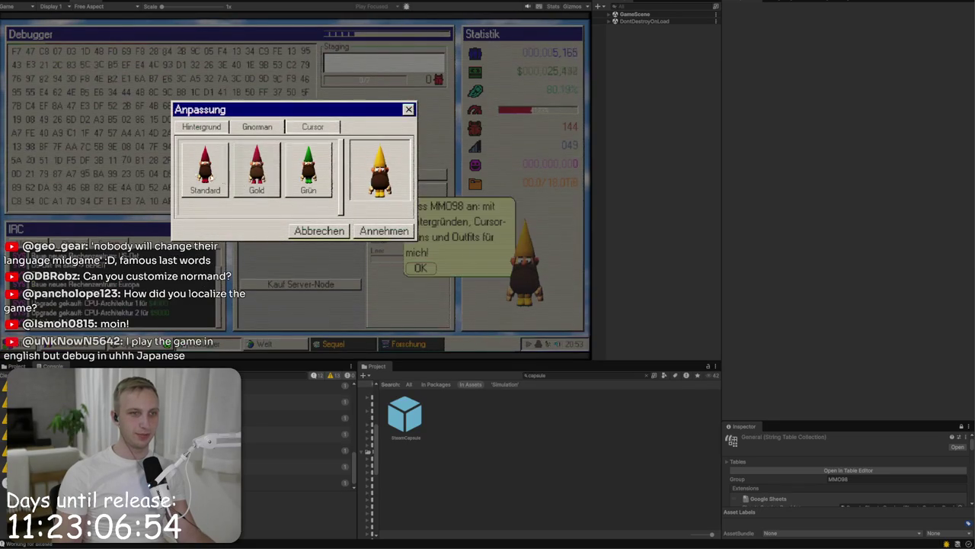
left_click(408, 109)
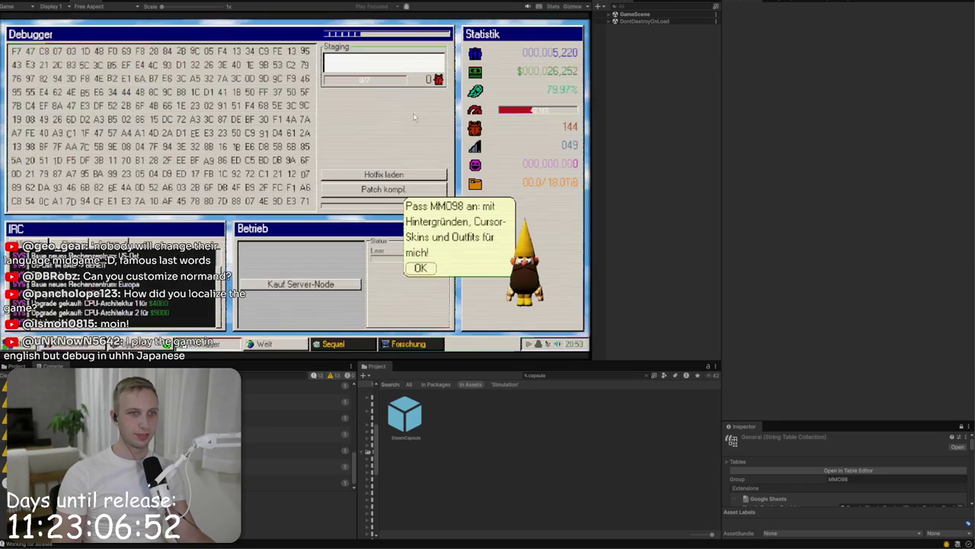
Step: Show the Sprache language list in the game's Optionen dialog
left_click(16, 343)
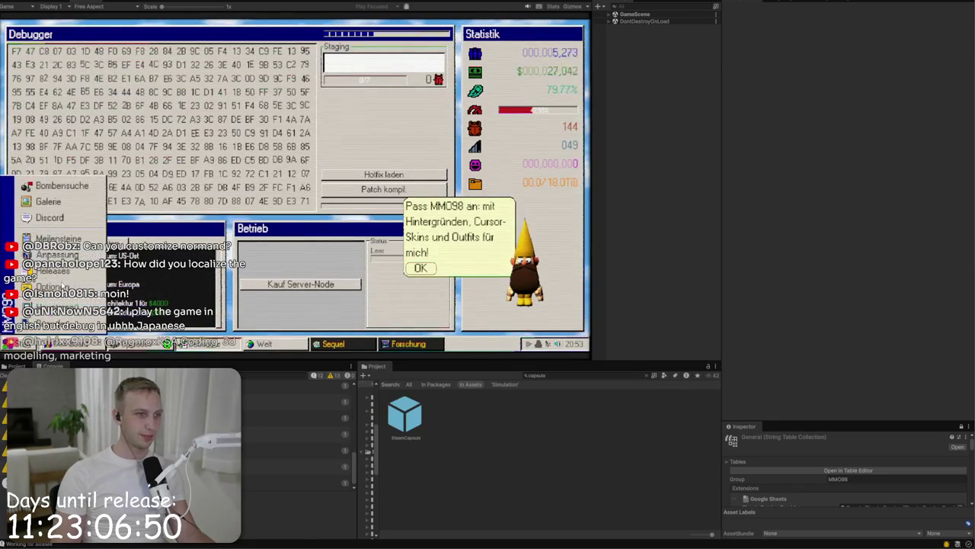
left_click(42, 230)
left_click(339, 150)
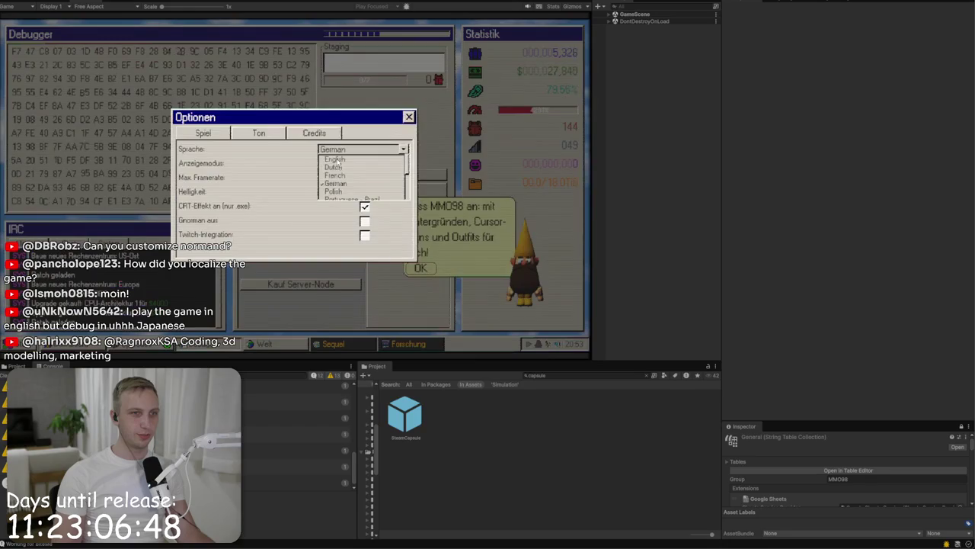
Step: Switch the game language to English and close the options dialog
left_click(340, 162)
left_click(409, 117)
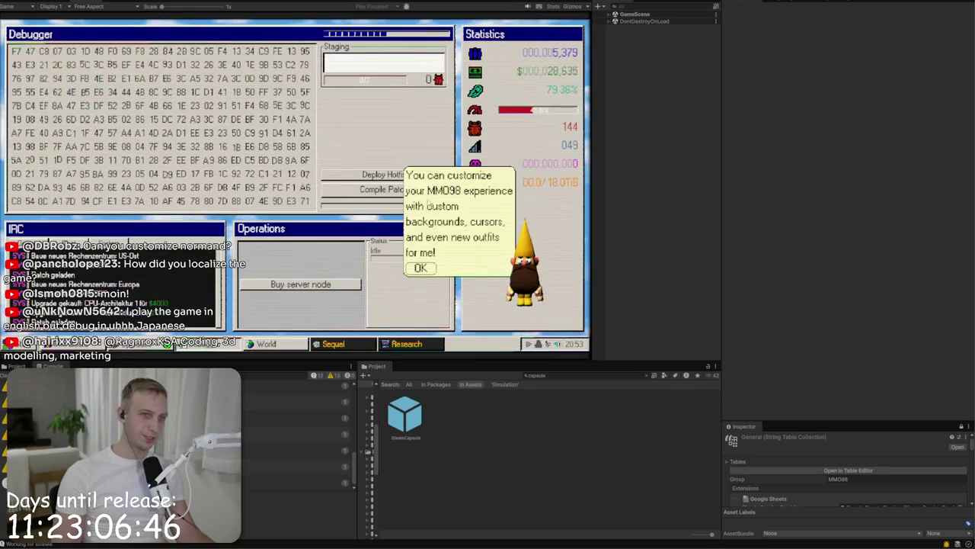
left_click(422, 269)
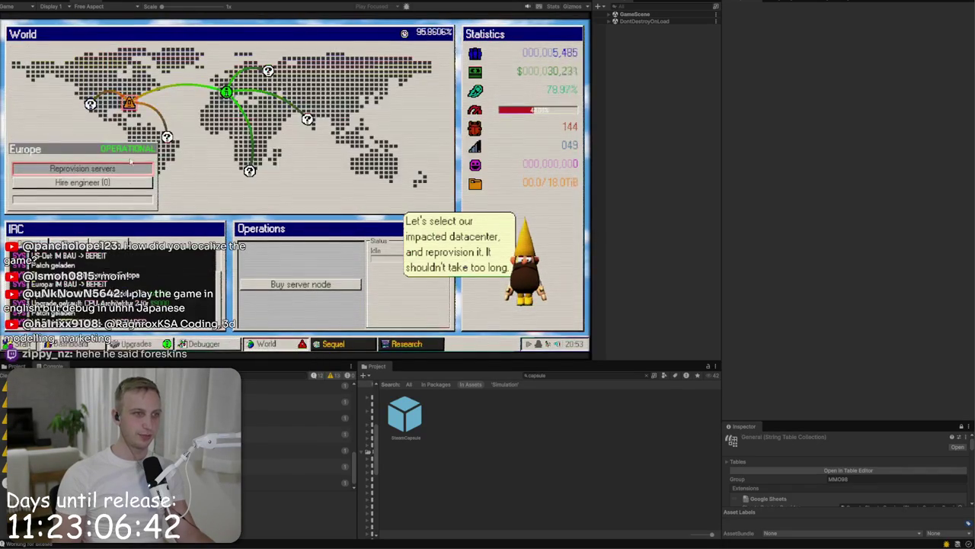
Step: Reprovision the degraded US East datacenter servers from the world map
left_click(130, 101)
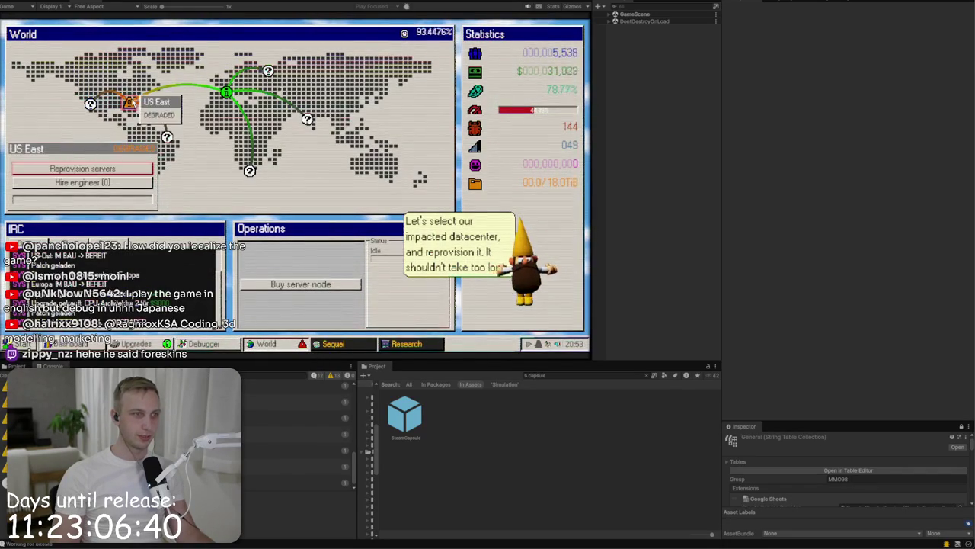
left_click(120, 169)
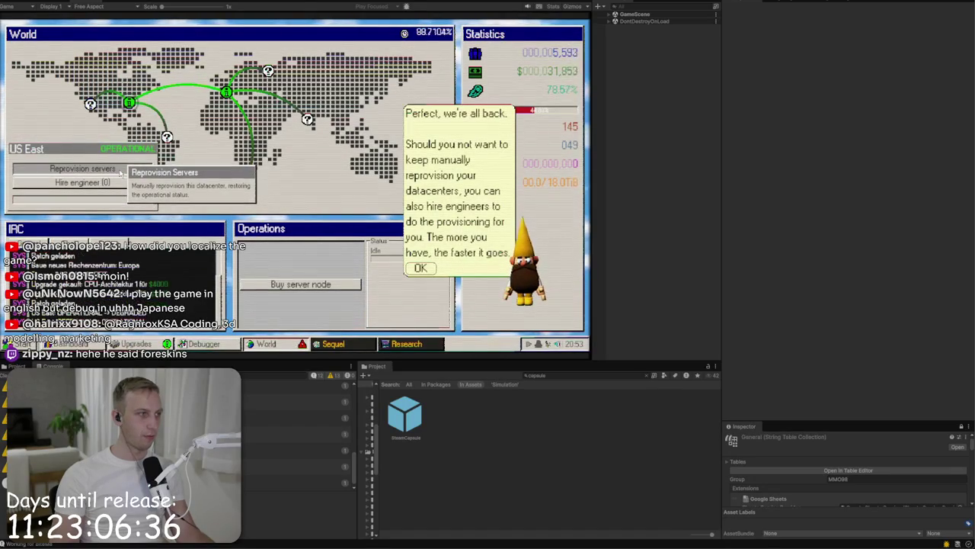
left_click(429, 268)
mouse_move(526, 277)
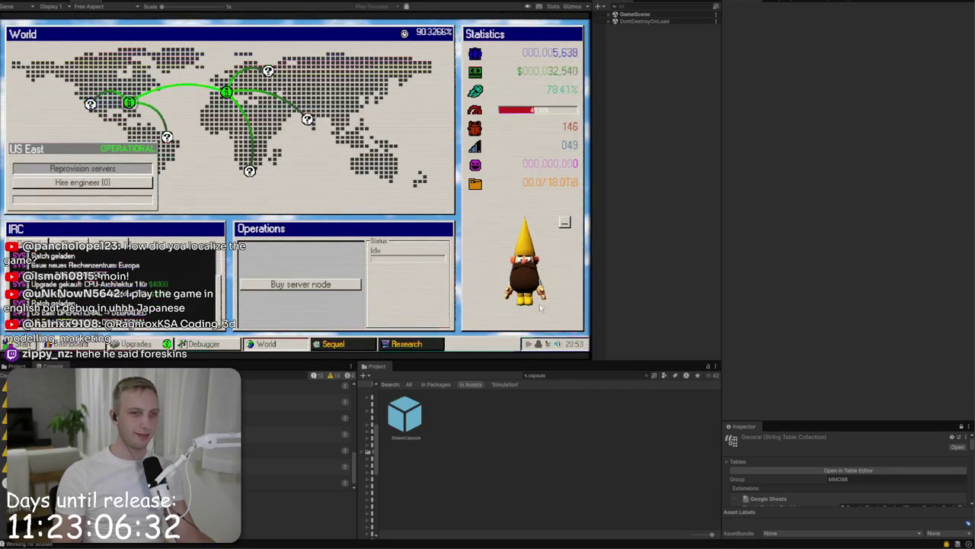
mouse_move(559, 242)
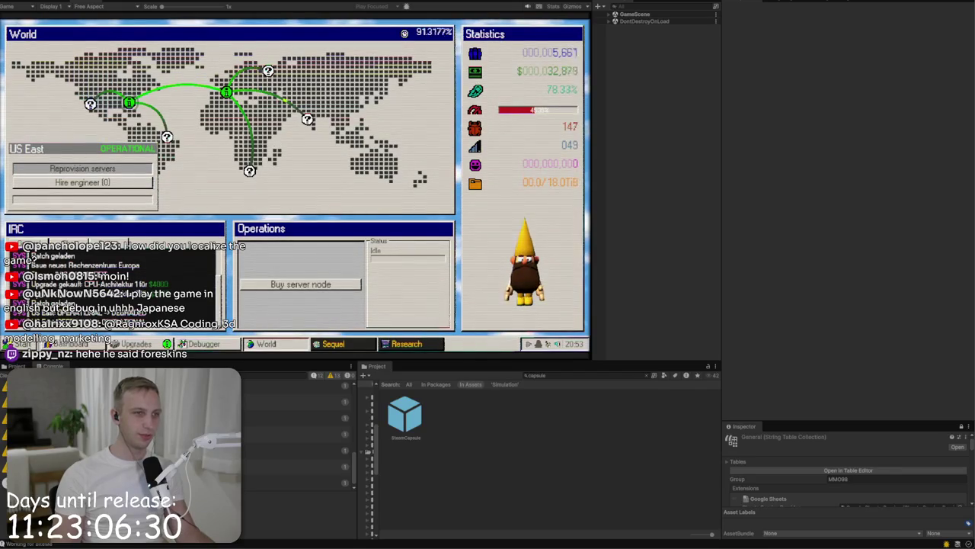
left_click(15, 344)
Step: Preview the cursor trail effect on the Cursor options without confirming, then launch Bombduster
left_click(38, 186)
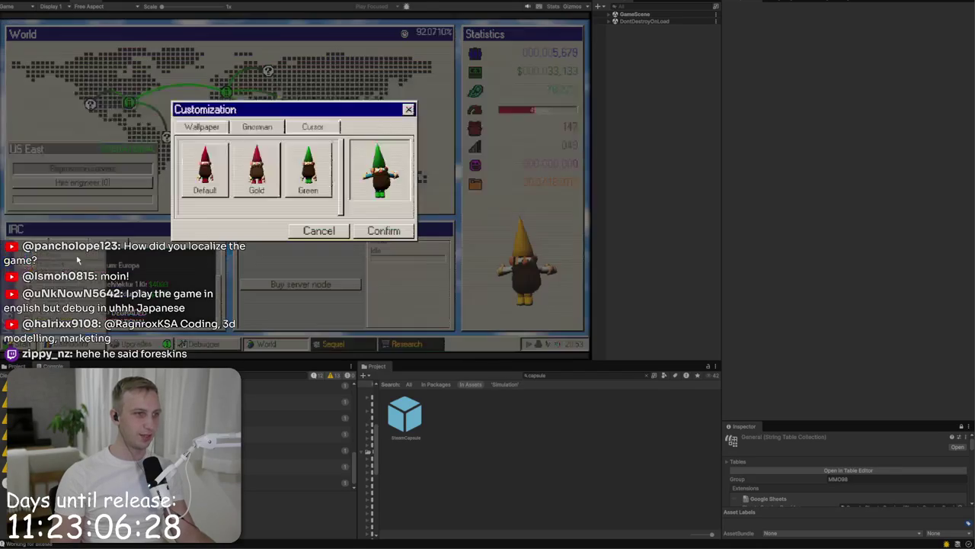
left_click(314, 128)
left_click(182, 211)
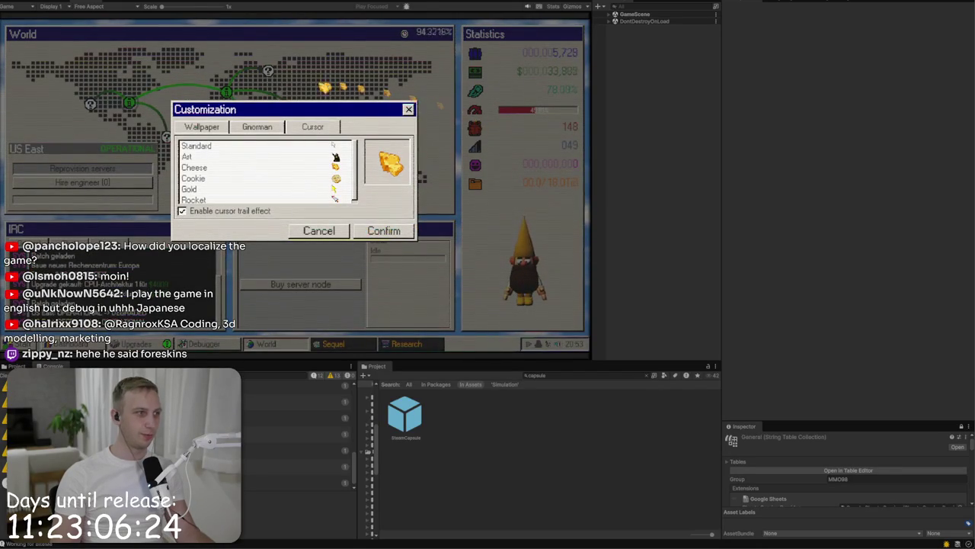
left_click(409, 109)
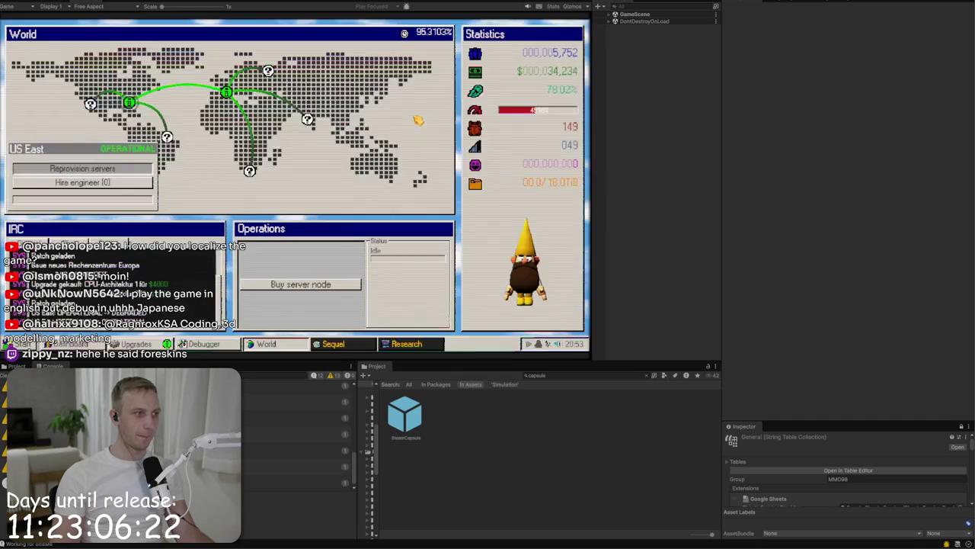
left_click(22, 344)
left_click(45, 186)
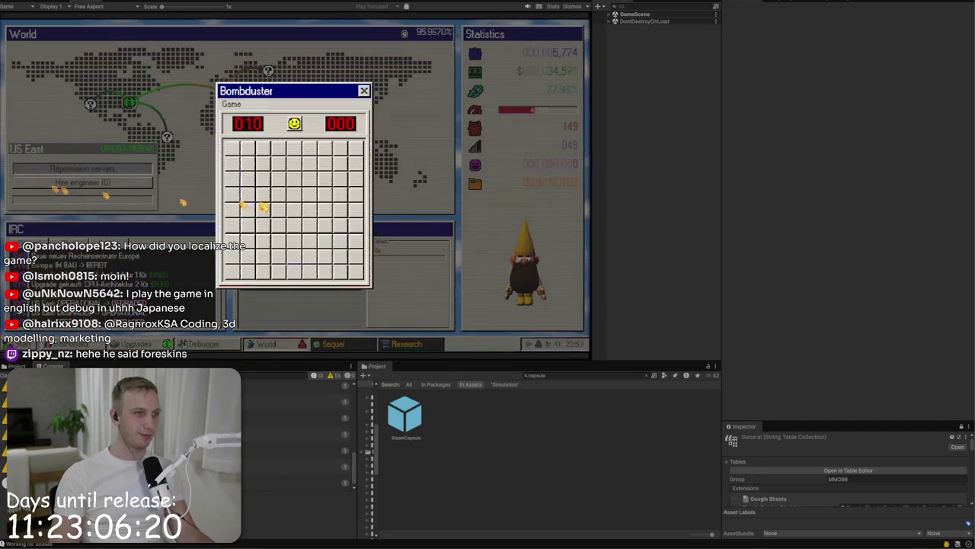
Step: Flag four suspected mines in the Bombduster minefield and uncover a safe cell beside one flag
right_click(341, 272)
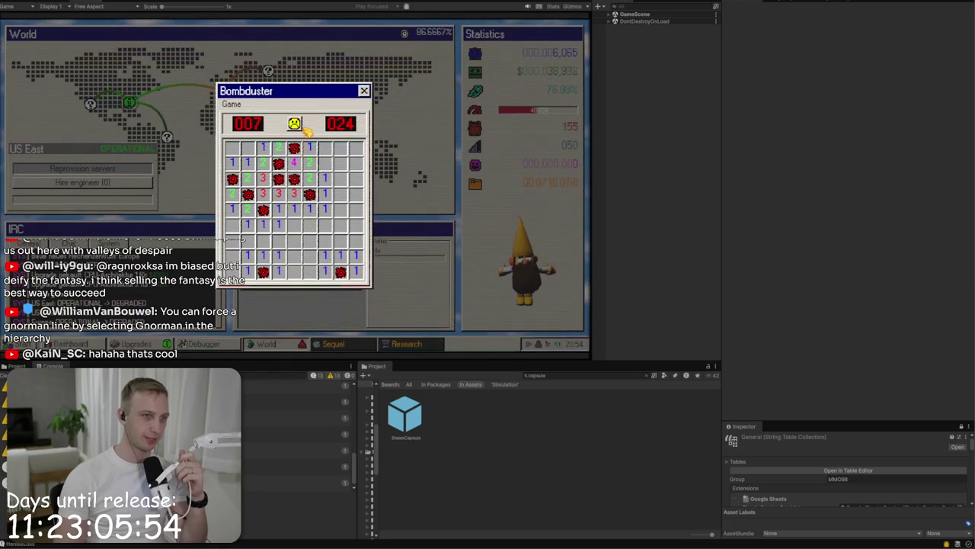
right_click(248, 147)
right_click(326, 147)
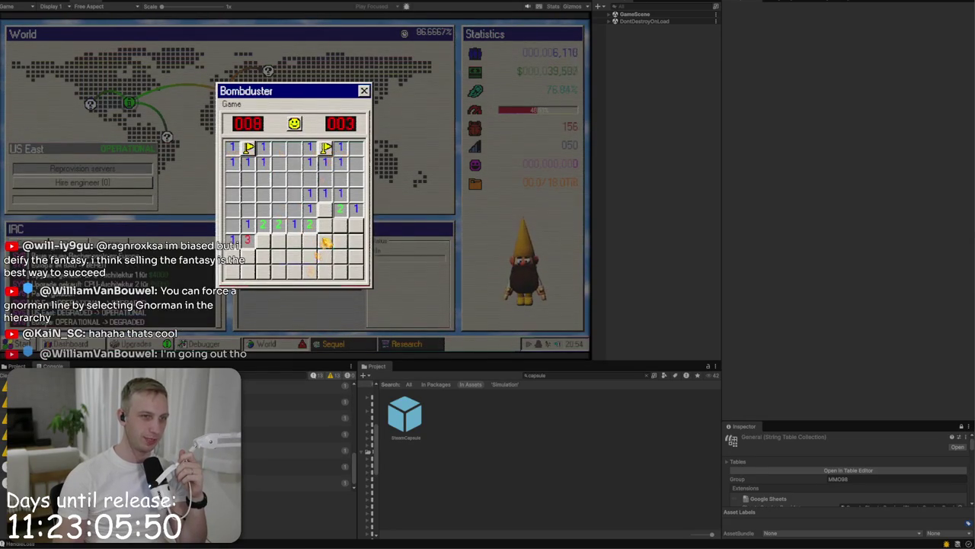
right_click(325, 208)
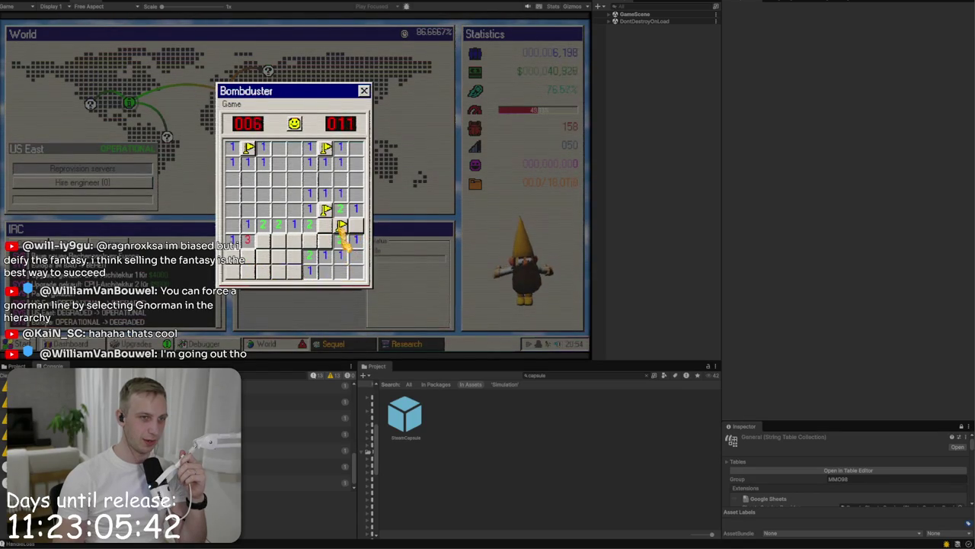
left_click(363, 226)
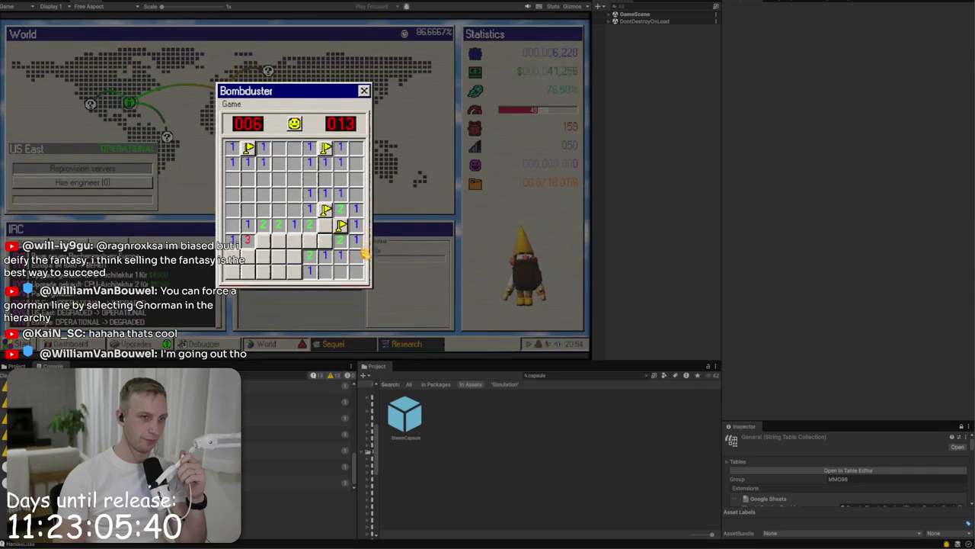
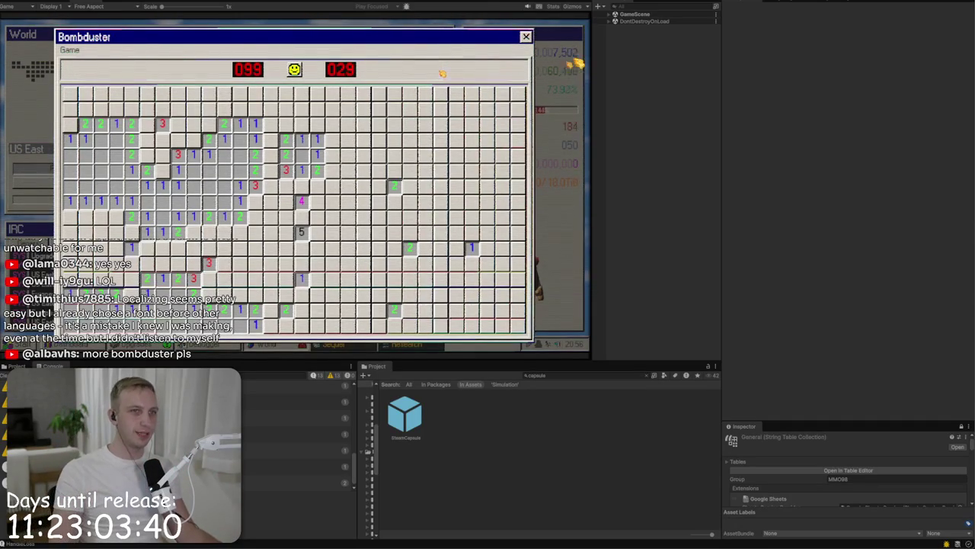
Step: Close Bombduster, hire one engineer for the Europe datacenter, and dismiss the gnome's tip
left_click(525, 37)
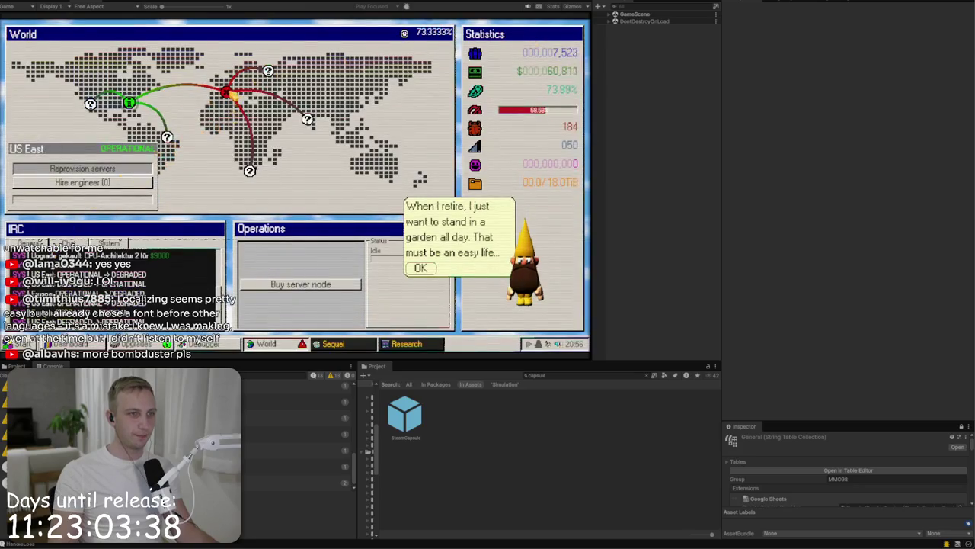
left_click(86, 171)
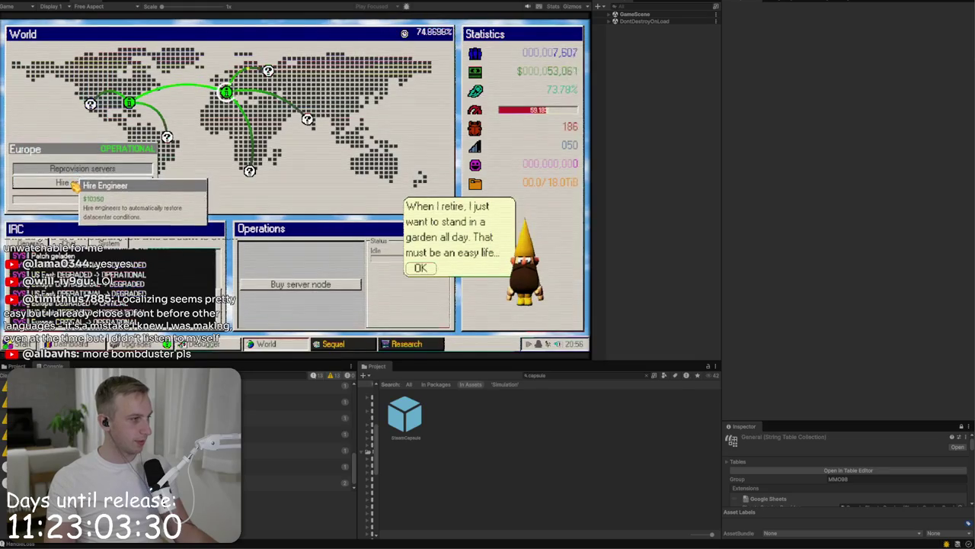
left_click(75, 184)
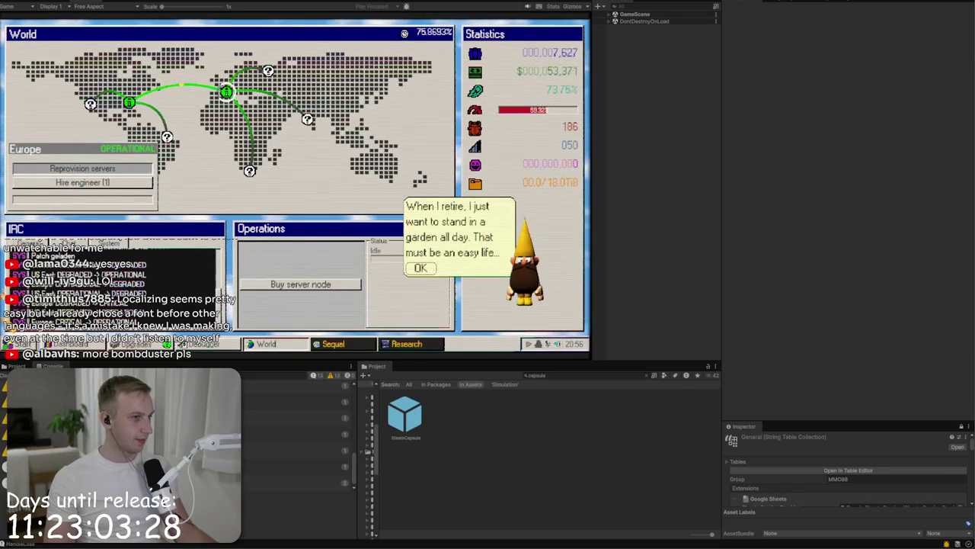
left_click(31, 345)
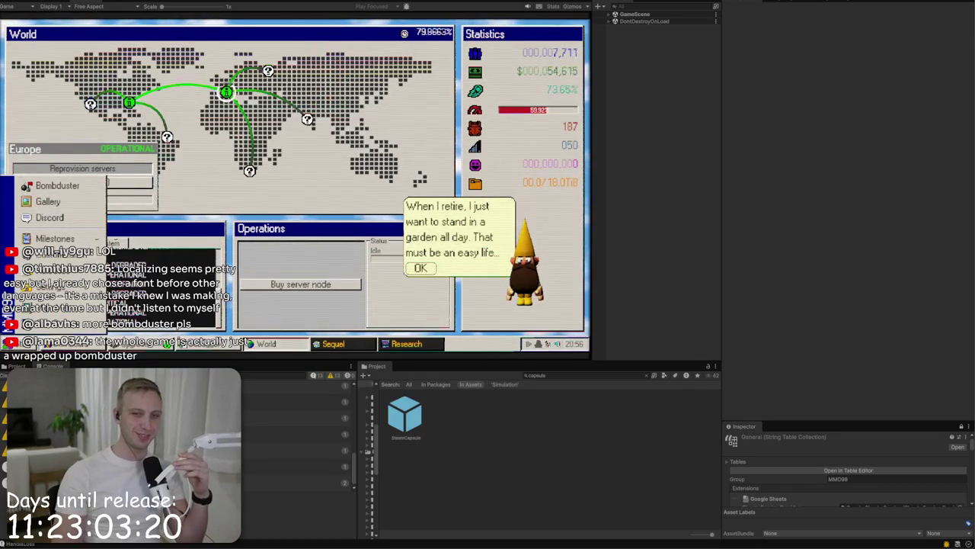
left_click(420, 267)
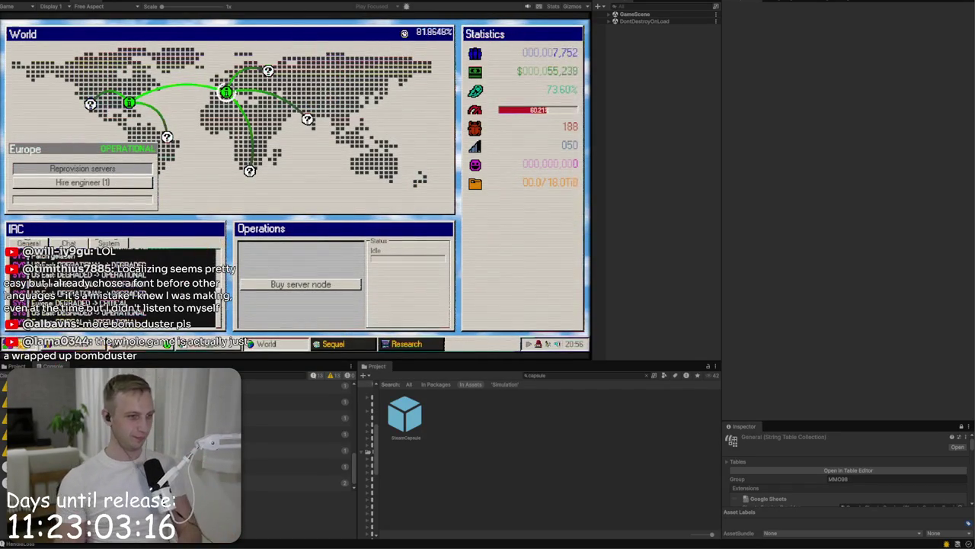
Step: Open and close Customization without changes, then show the Milestones window (3 of 14 done)
left_click(17, 343)
left_click(57, 260)
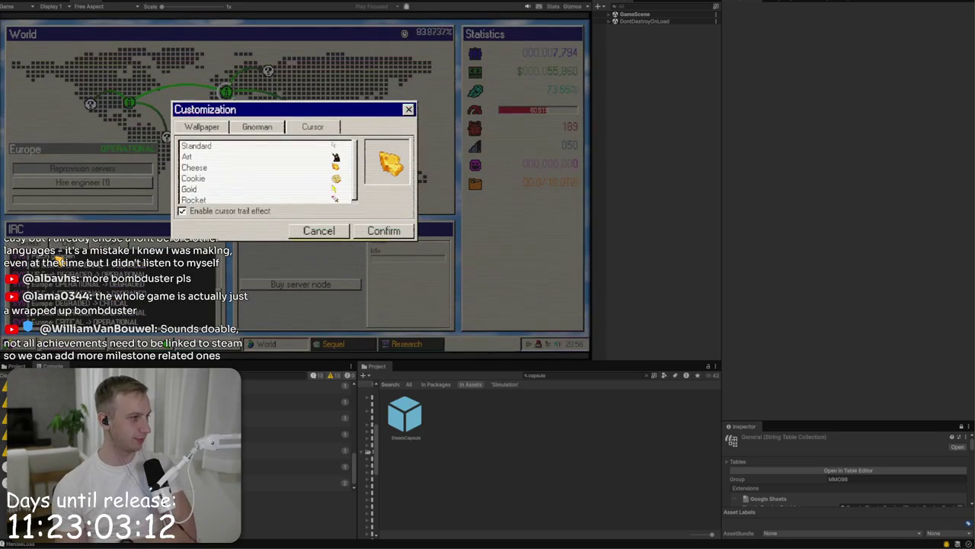
left_click(408, 109)
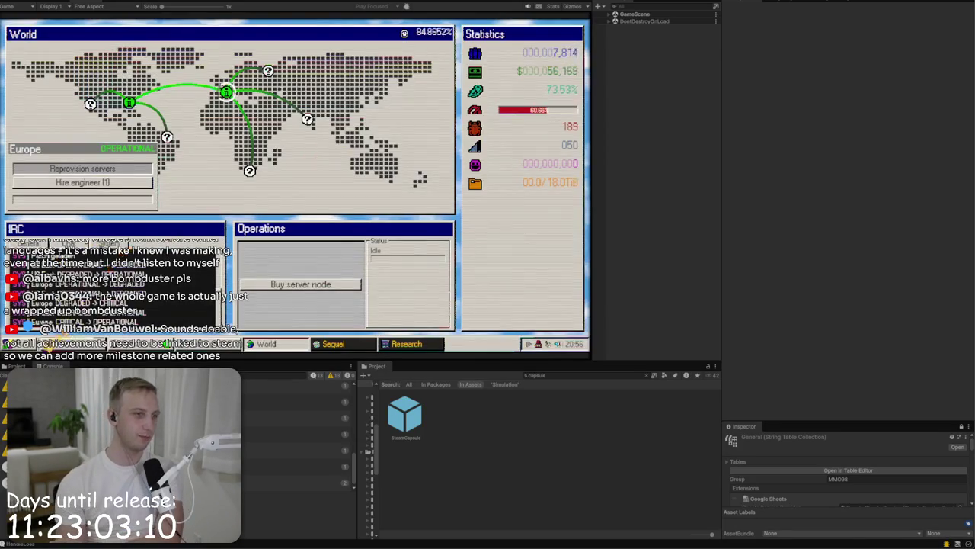
left_click(17, 343)
left_click(55, 239)
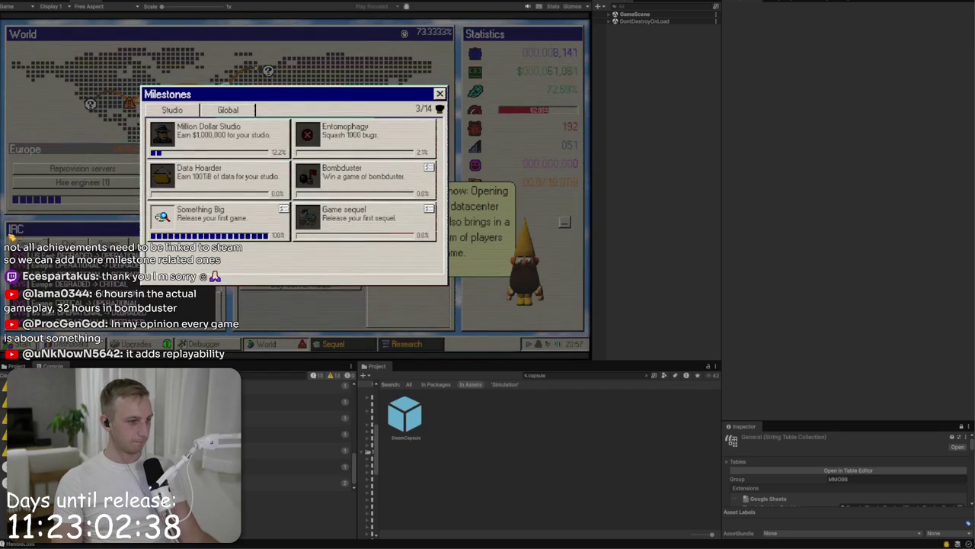
left_click(230, 112)
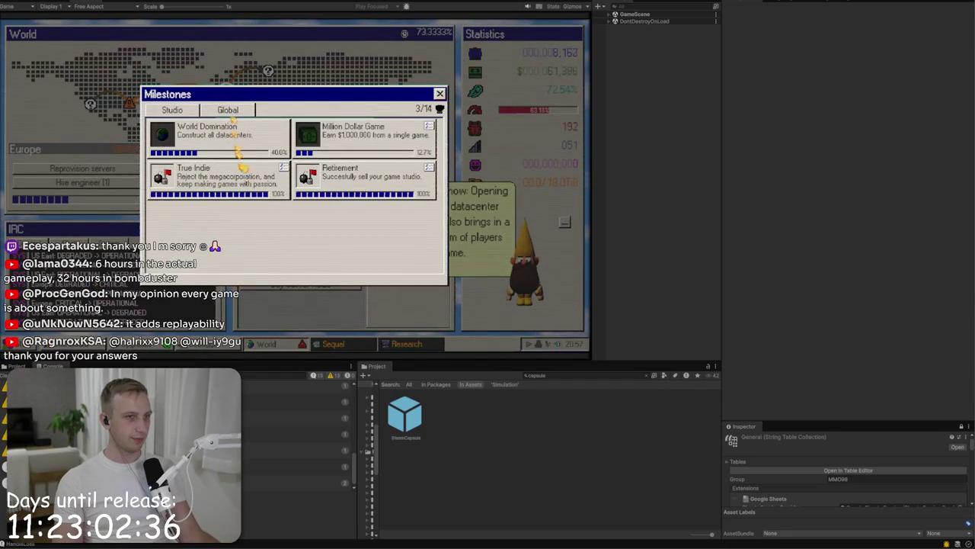
left_click(172, 111)
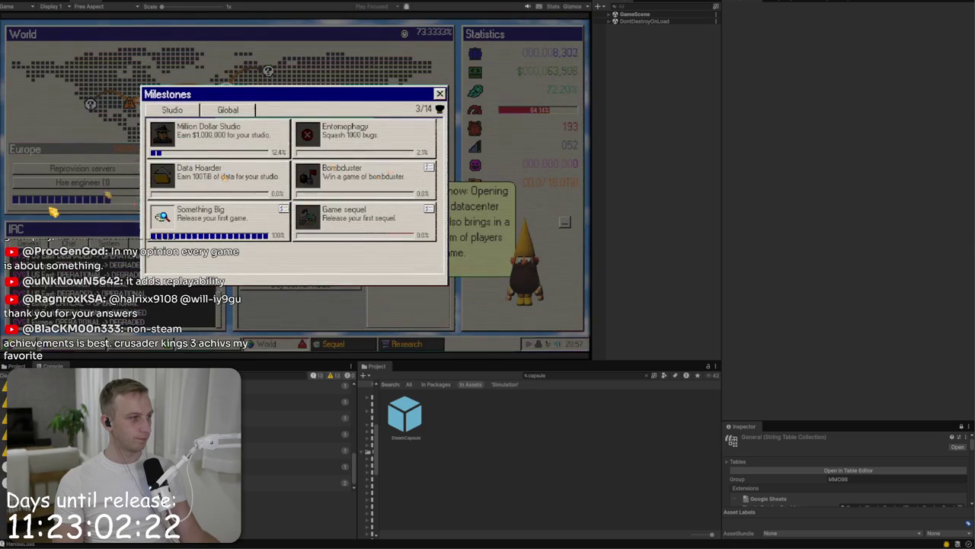
left_click(440, 93)
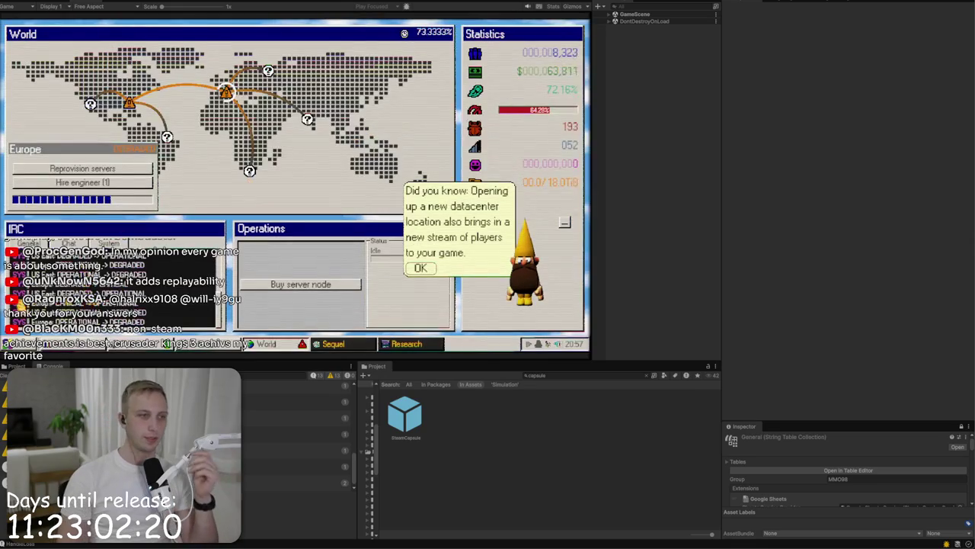
Step: Apply the Digital Rain wallpaper and hide the World map window to view it
left_click(15, 344)
left_click(46, 258)
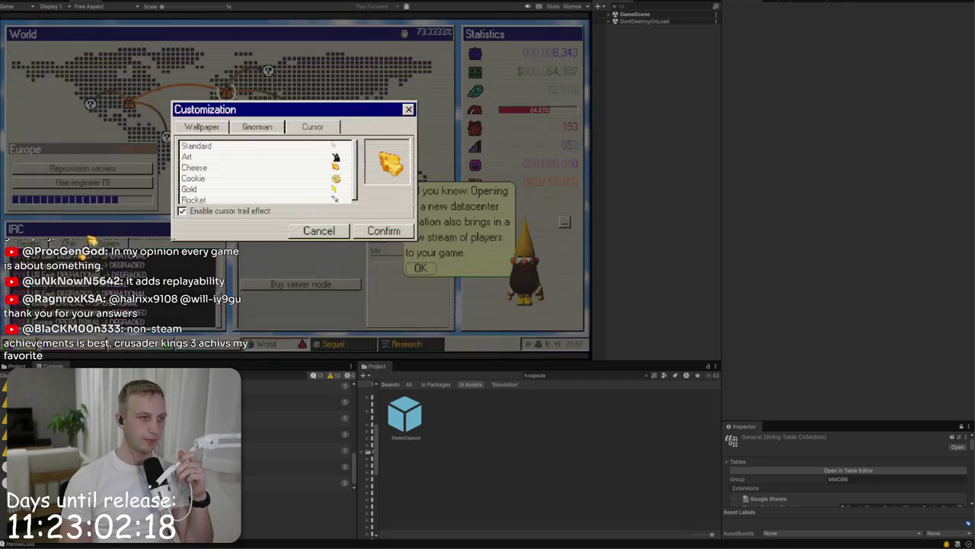
left_click(192, 128)
left_click(212, 155)
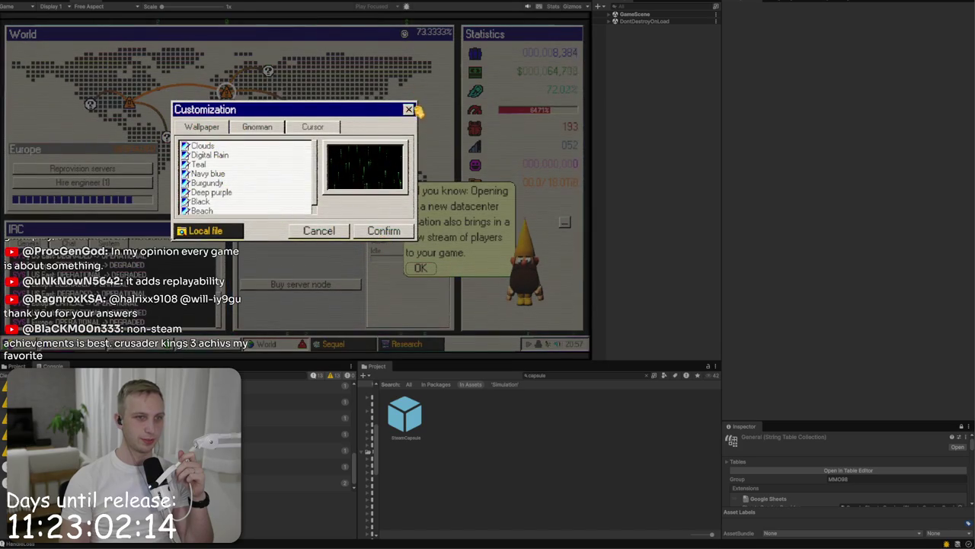
left_click(408, 109)
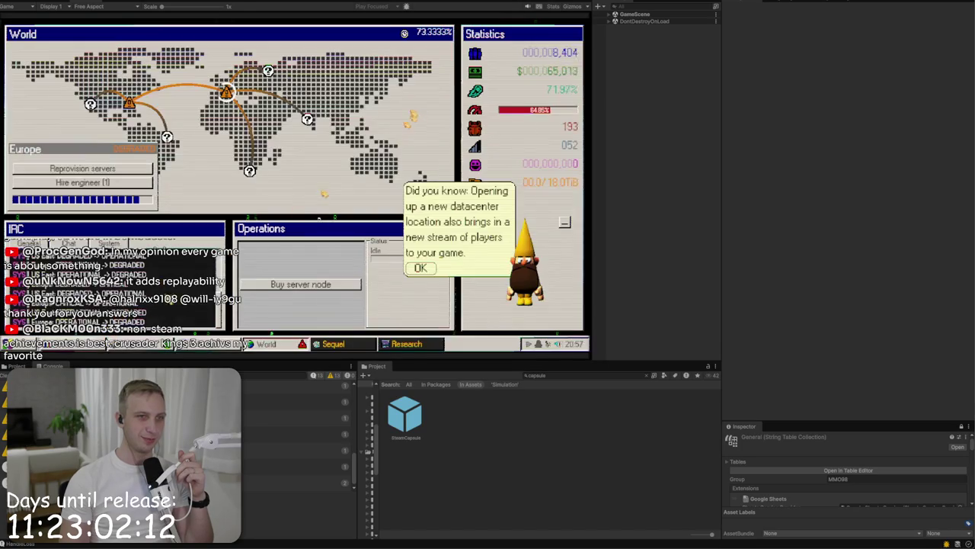
left_click(81, 347)
left_click(80, 346)
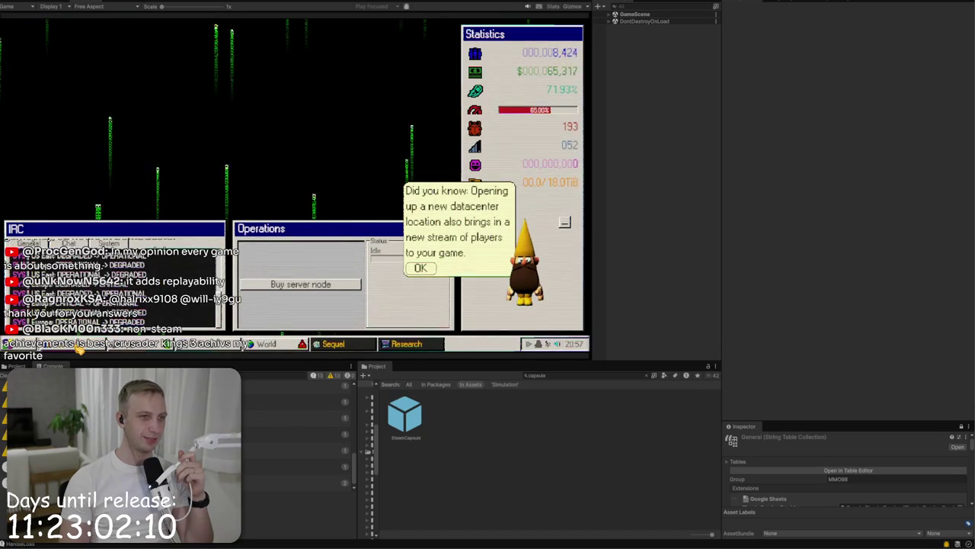
Step: Switch the wallpaper back to Clouds and dismiss the gnome's datacenter tip
left_click(17, 343)
left_click(16, 344)
left_click(17, 344)
left_click(90, 259)
left_click(204, 145)
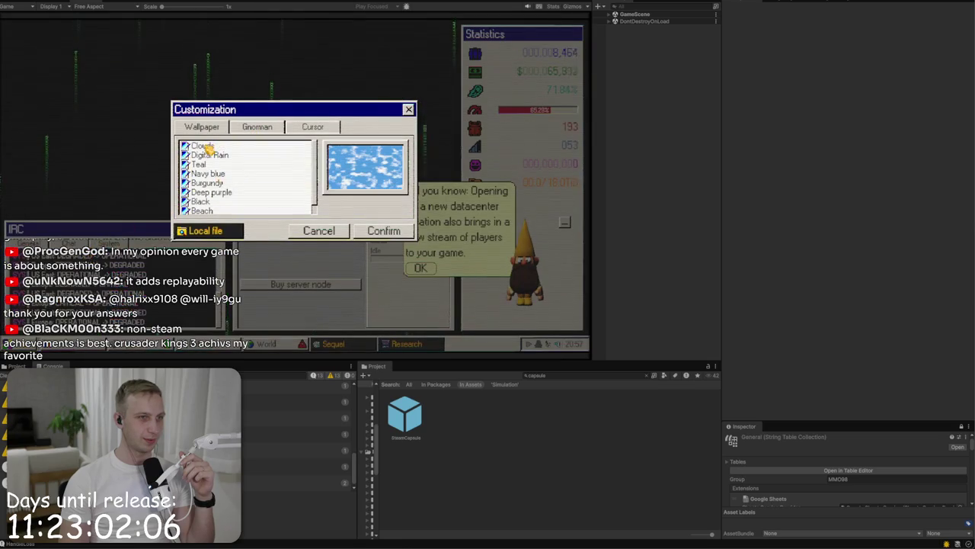
left_click(379, 233)
left_click(320, 232)
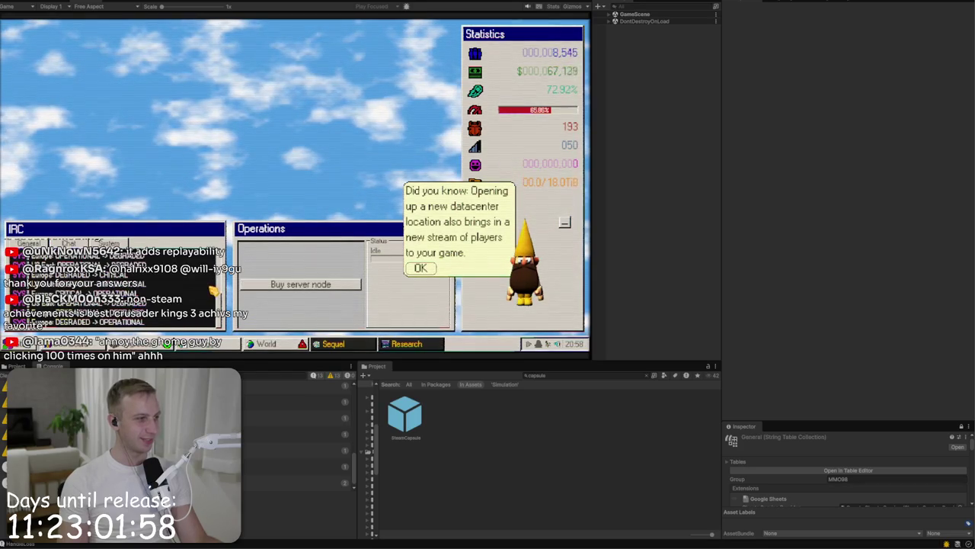
left_click(420, 267)
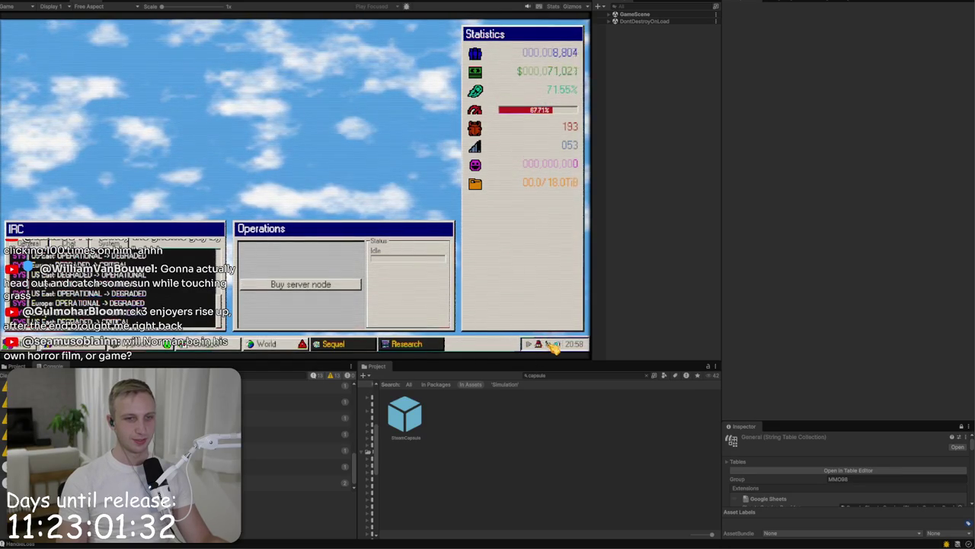
Step: In the music player, skip to the New Horizons track and toggle the visualizer
left_click(538, 344)
left_click(560, 310)
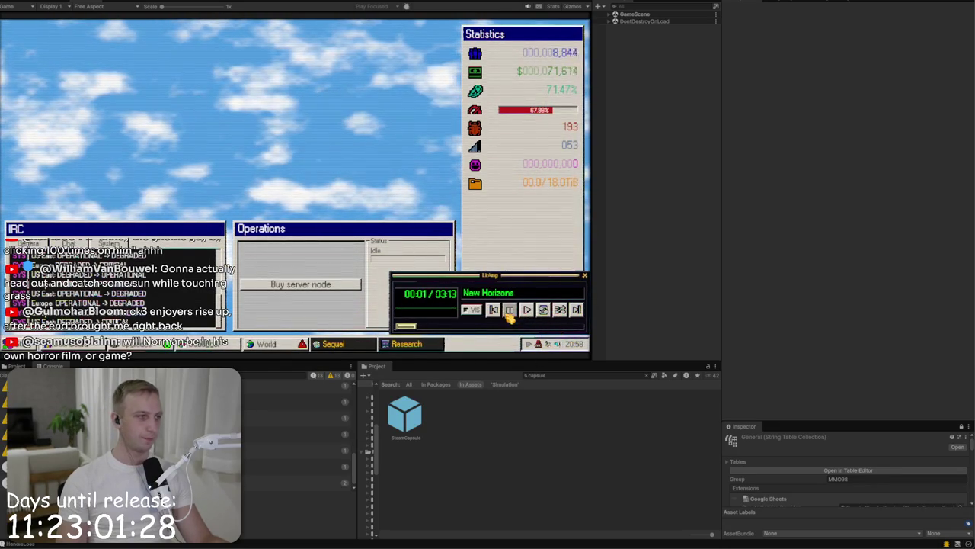
left_click(473, 309)
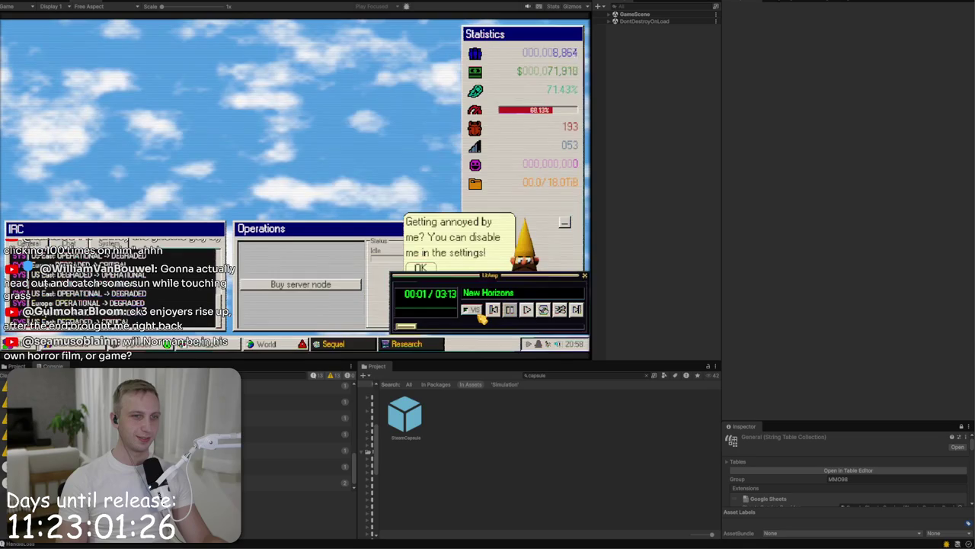
left_click(584, 276)
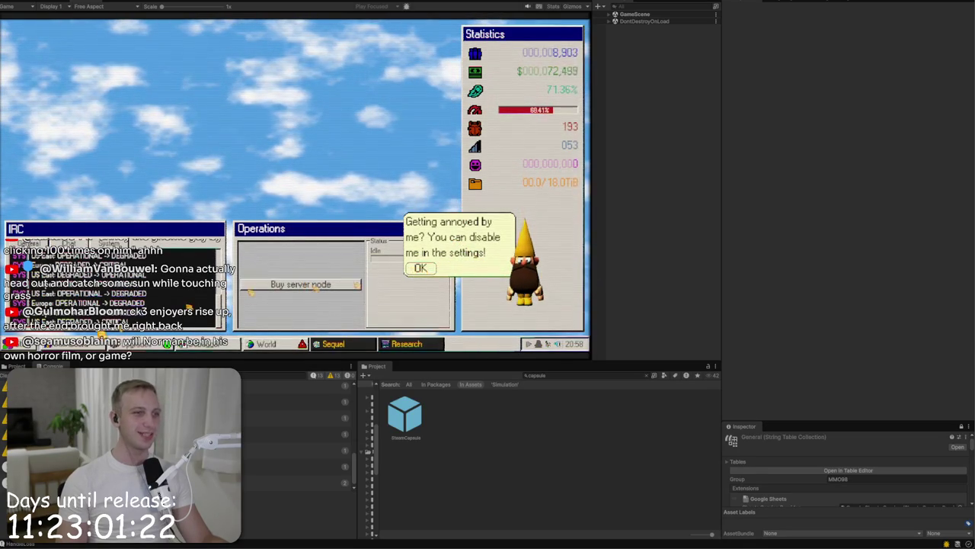
Step: Change the game's language to Russian in the settings
left_click(15, 344)
left_click(62, 288)
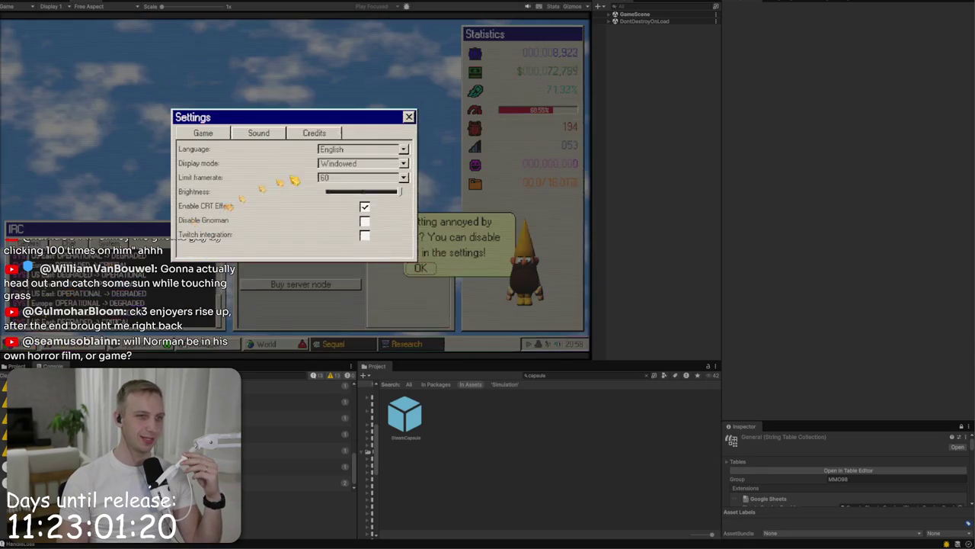
left_click(350, 149)
scroll(343, 182, "down", 1)
scroll(343, 190, "down", 1)
left_click(344, 191)
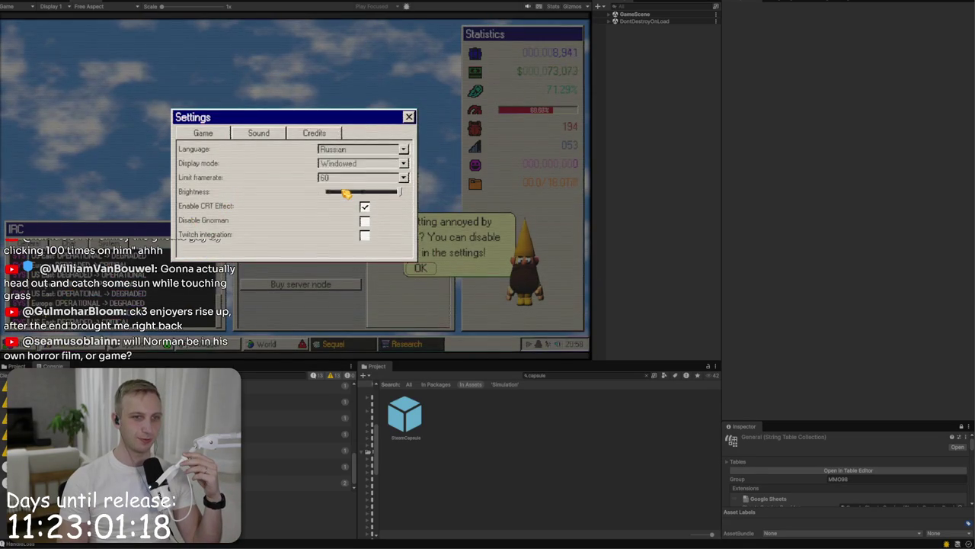
left_click(408, 118)
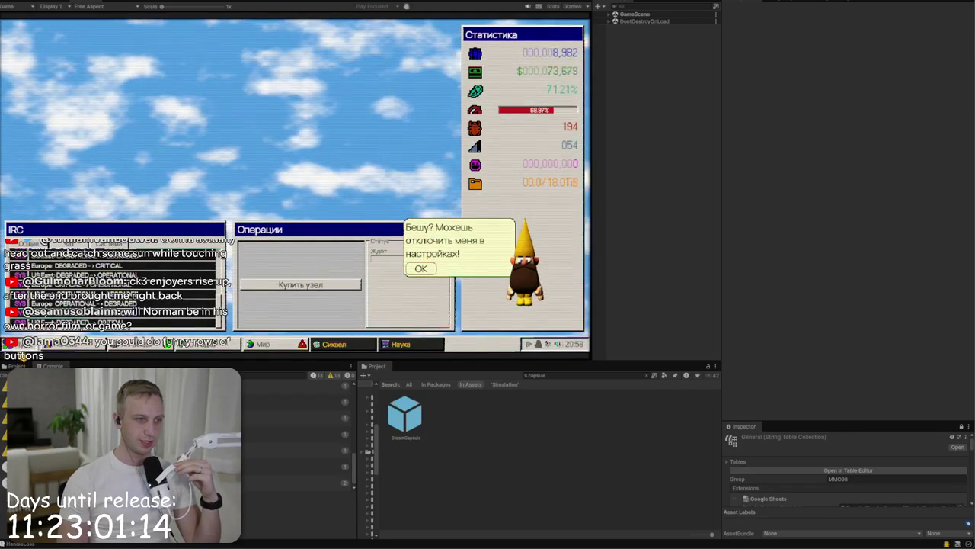
Step: Buy a new server node, then open the World map and select US East
left_click(18, 344)
left_click(300, 283)
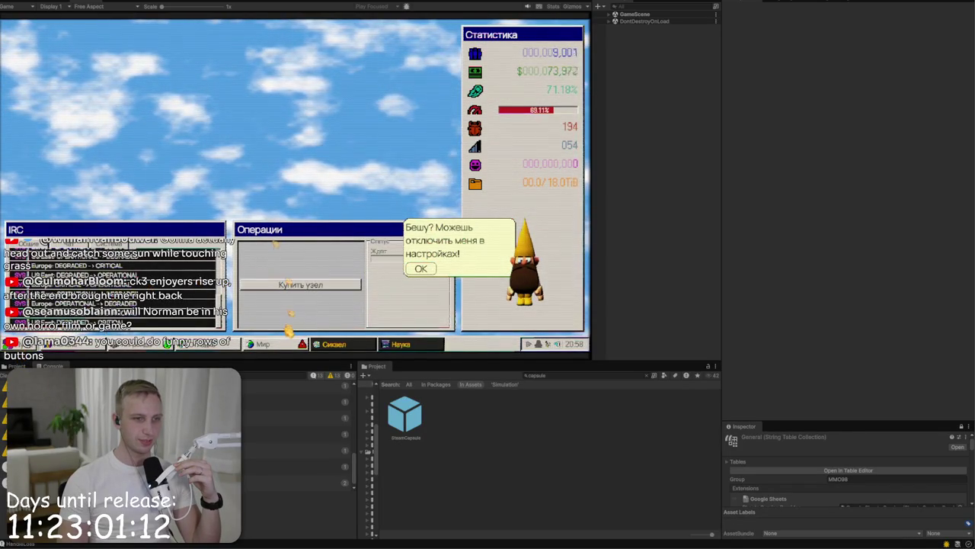
left_click(287, 343)
left_click(131, 102)
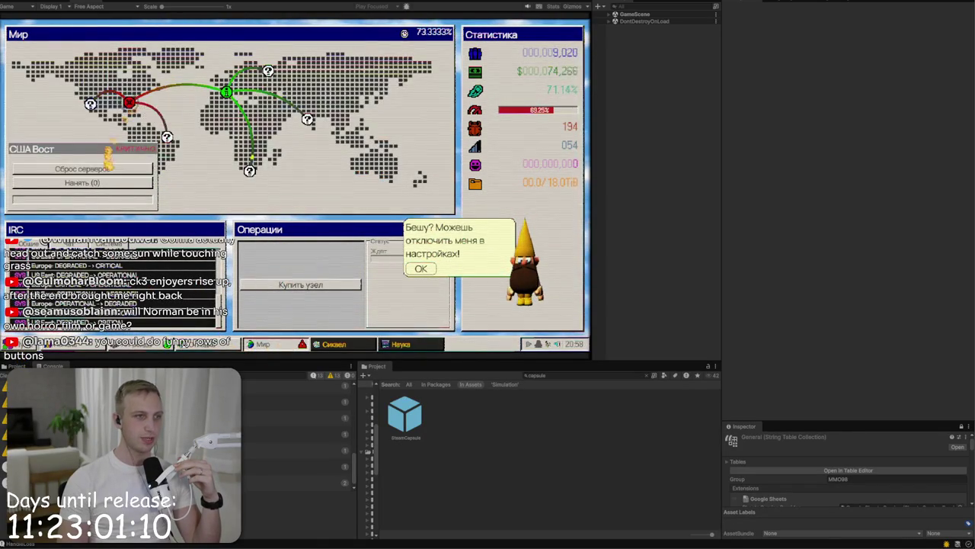
Step: Start resetting the US East servers and buy the smiley upgrade node
left_click(107, 169)
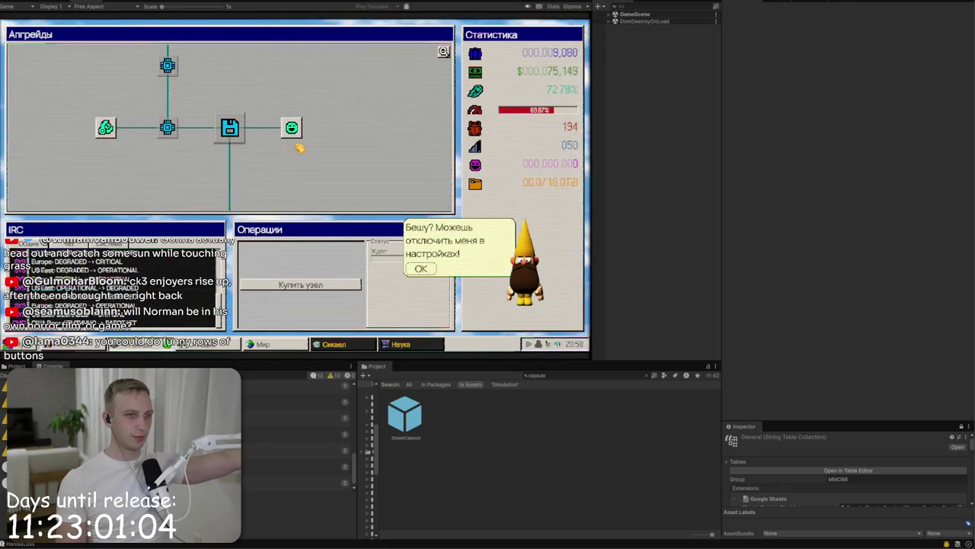
left_click(294, 134)
left_click_drag(399, 138, 167, 135)
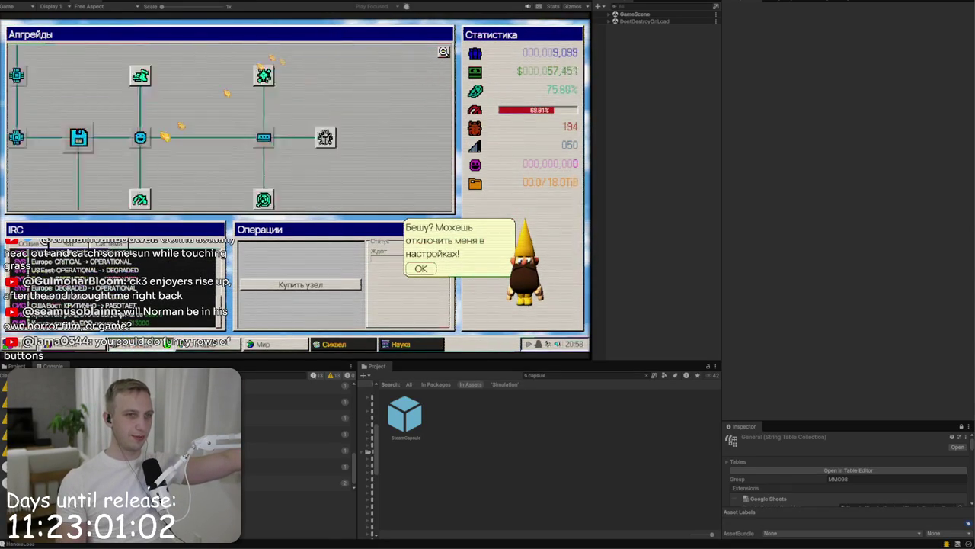
scroll(207, 163, "down", 2)
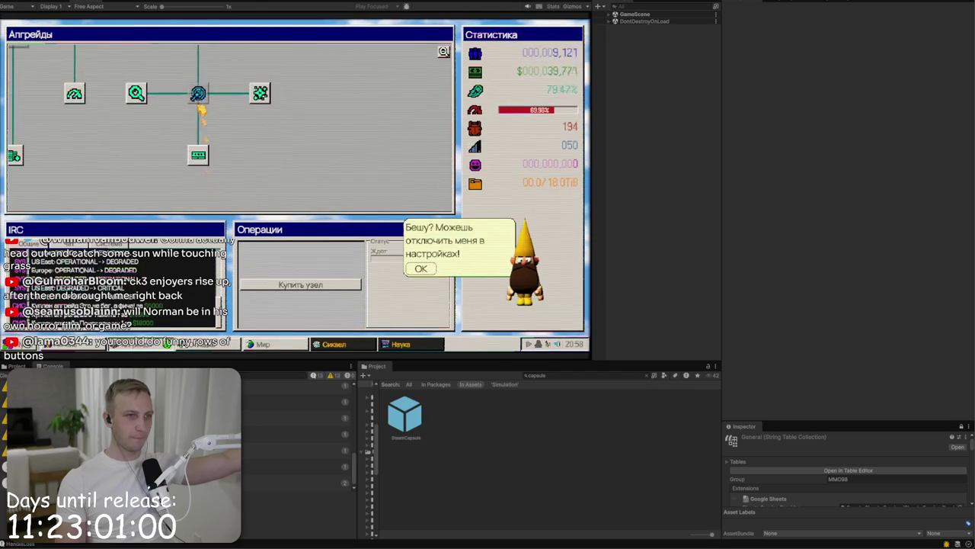
Step: In the hex debugger, match the D7 bytes and build the first patch
left_click(97, 348)
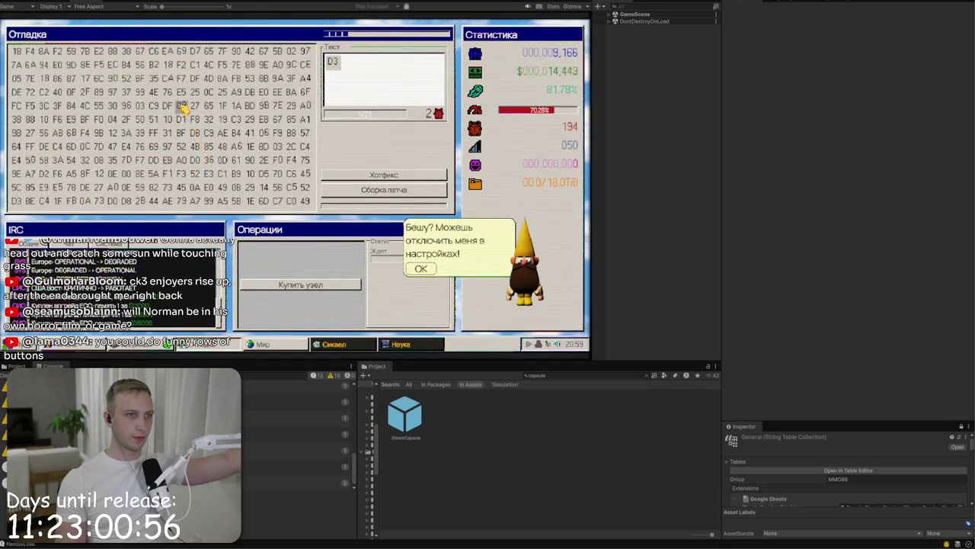
left_click(195, 51)
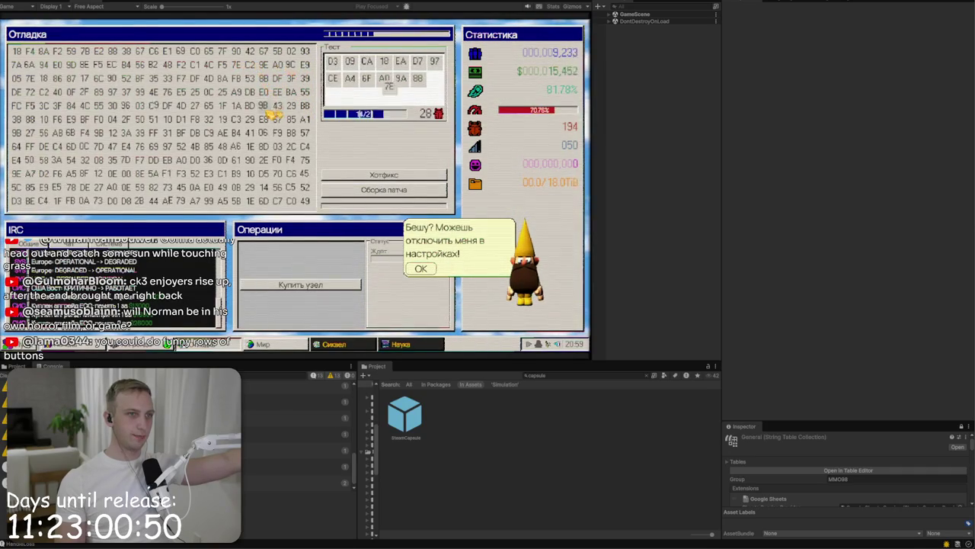
left_click(263, 105)
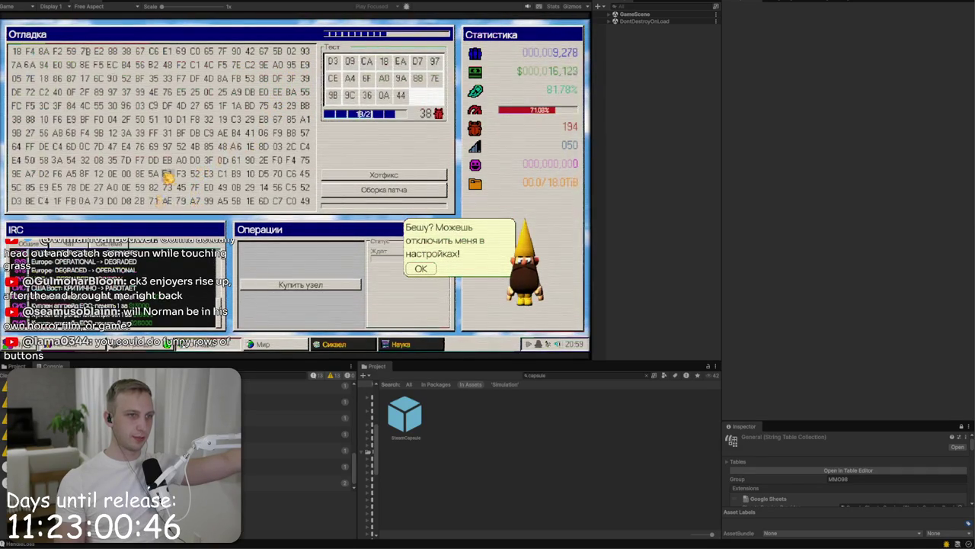
left_click(384, 190)
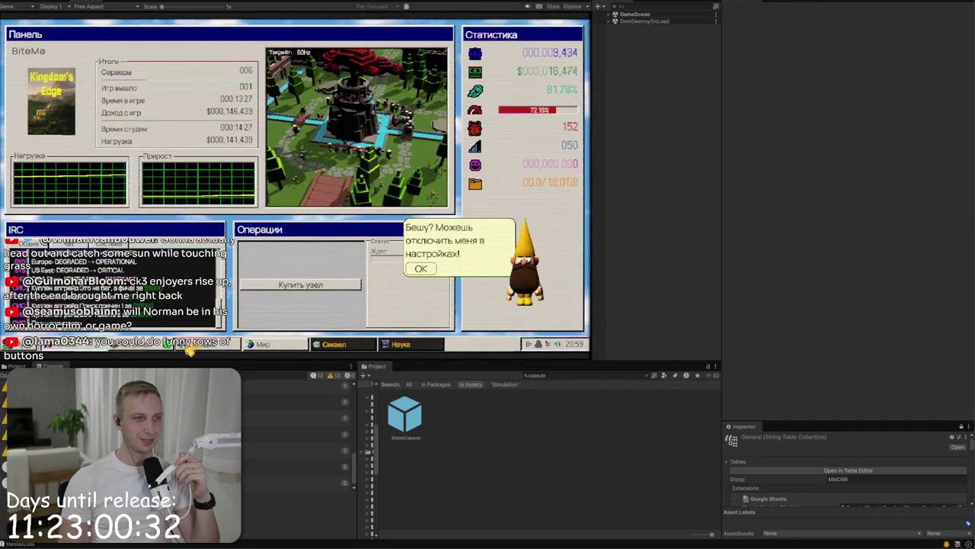
Step: Add byte CB in the hex debugger, build a second patch, and close the upgrade tree
left_click(204, 345)
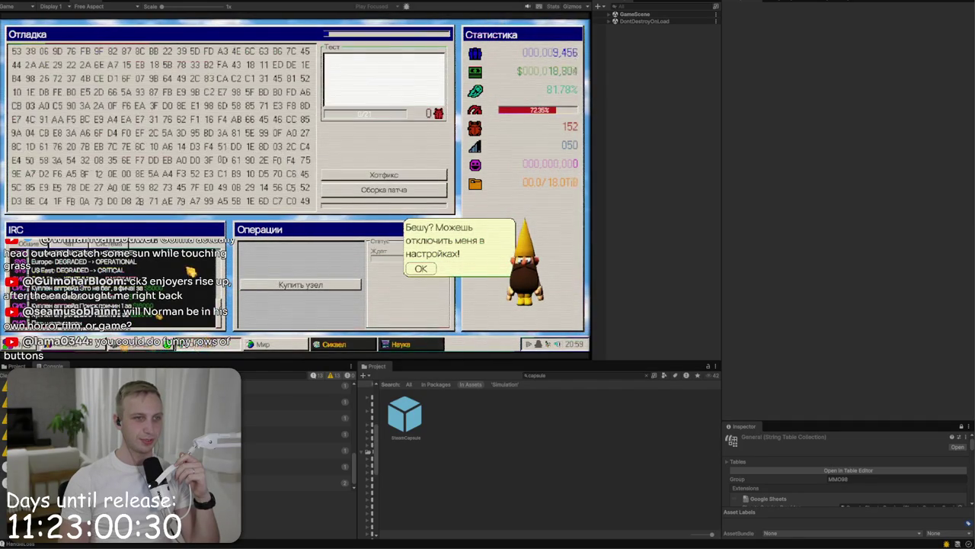
left_click(93, 348)
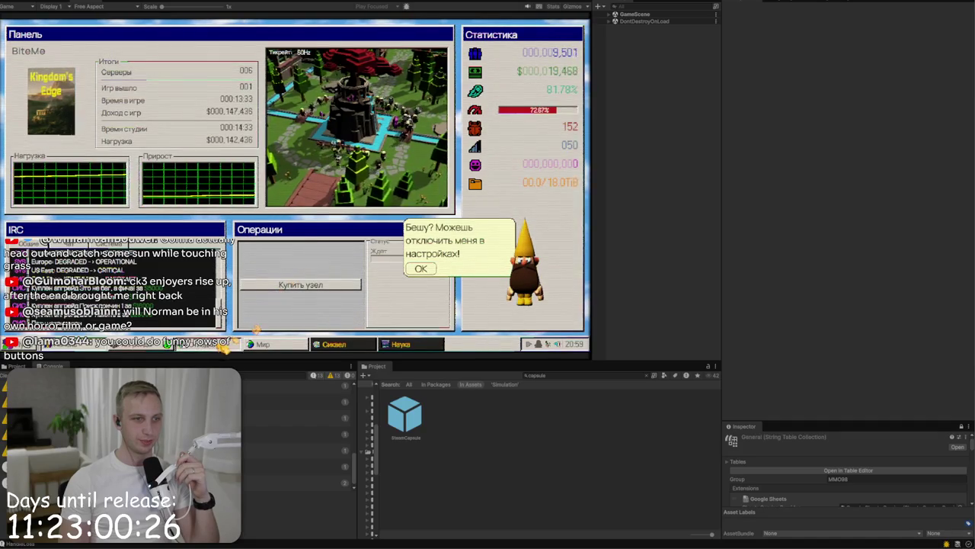
left_click(223, 344)
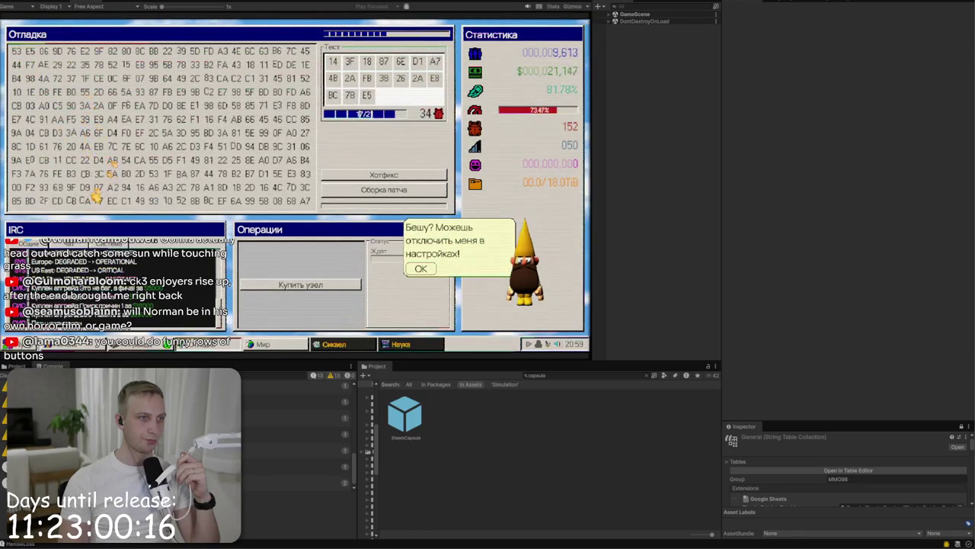
left_click(94, 173)
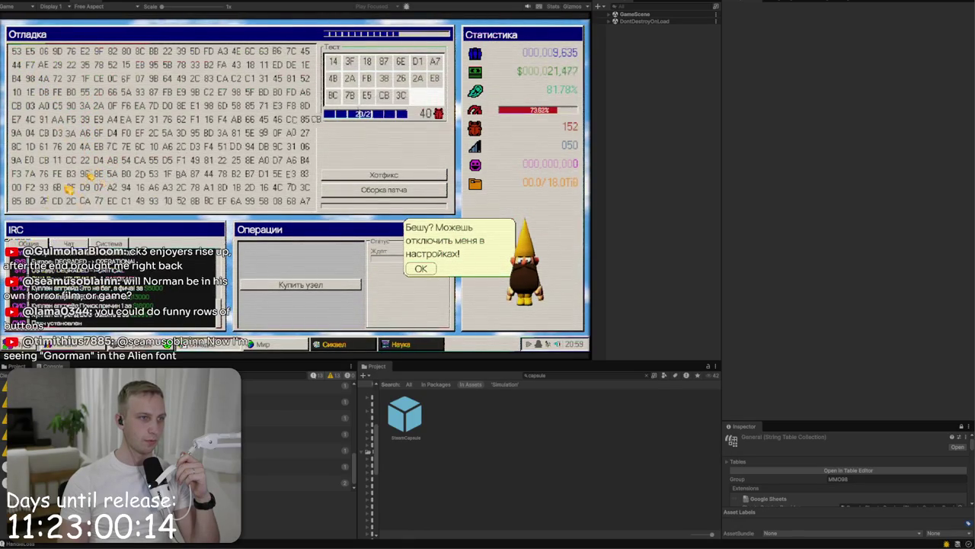
left_click(361, 191)
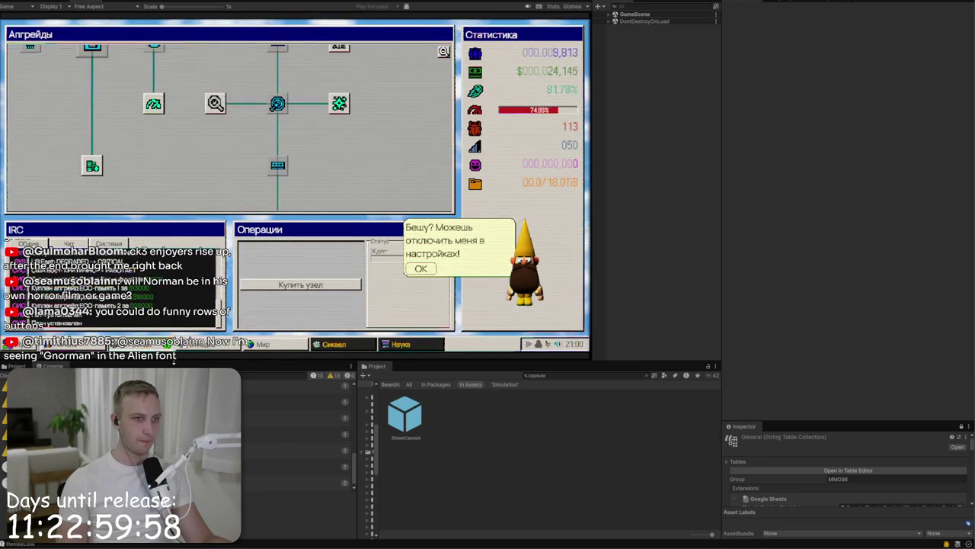
left_click(406, 344)
Step: Generate the sequel name Gear & Glory and a new cover image
left_click(326, 343)
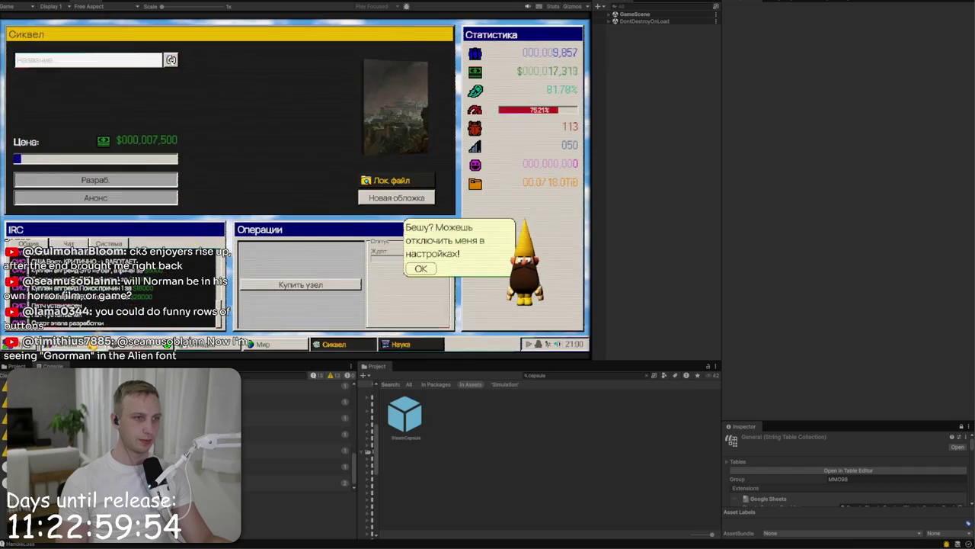
left_click(147, 335)
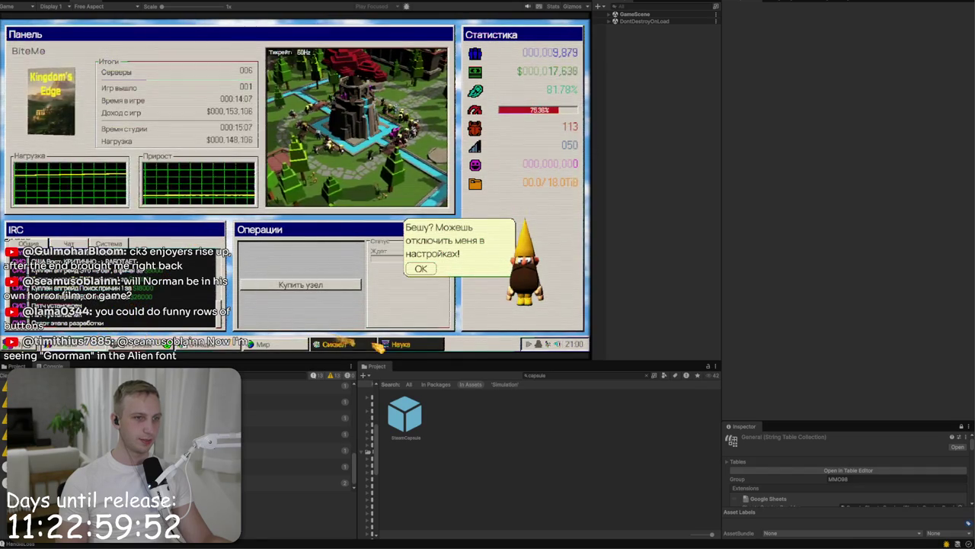
left_click(350, 344)
left_click(172, 61)
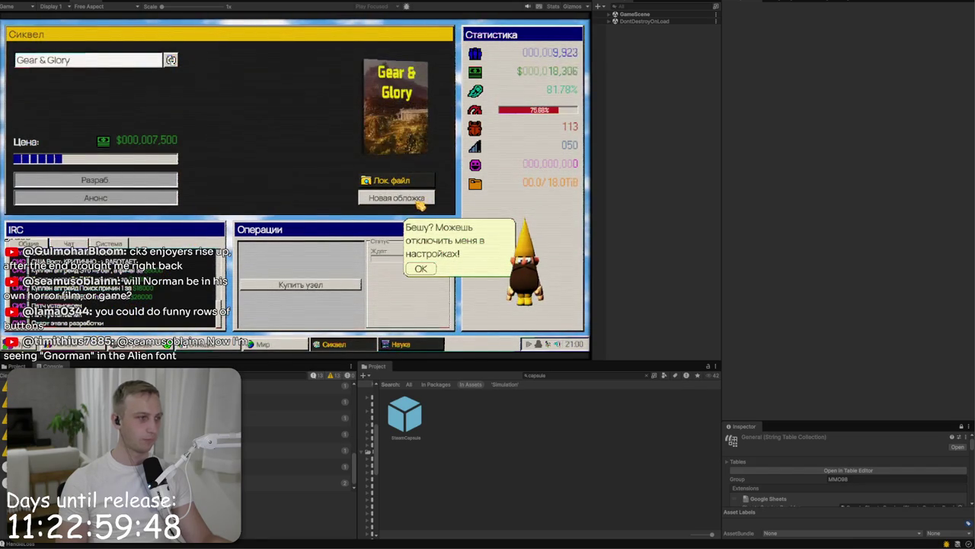
left_click(404, 196)
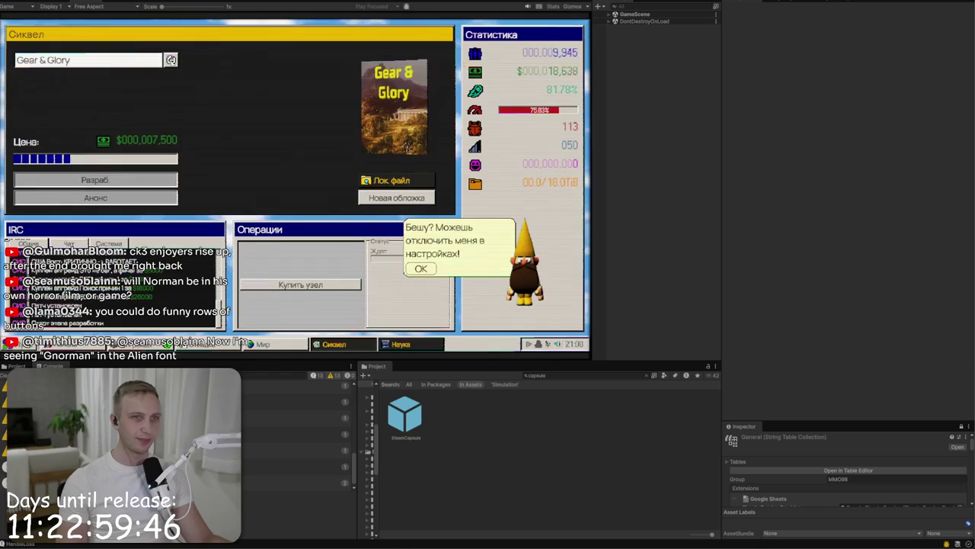
Step: Choose return to main menu from the start menu and confirm
left_click(11, 344)
left_click(31, 328)
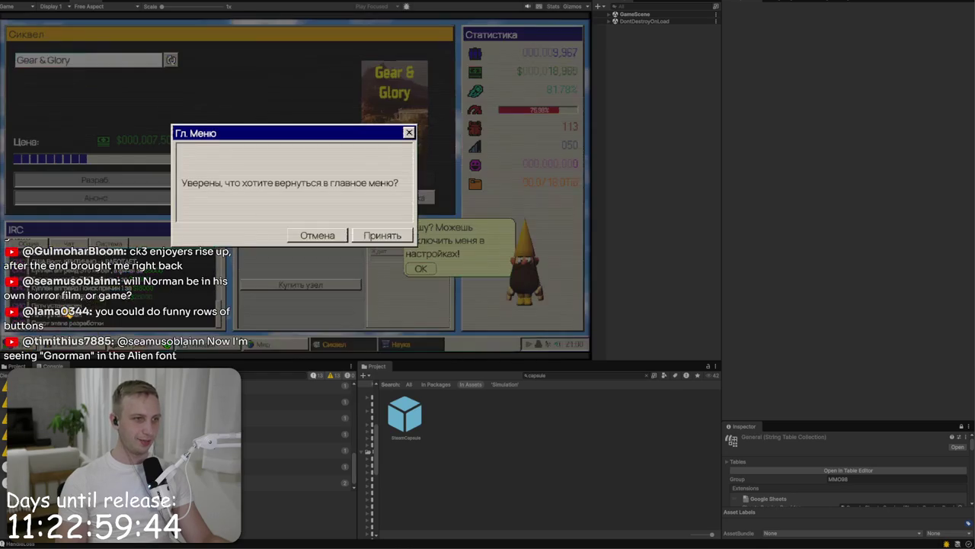
left_click(361, 233)
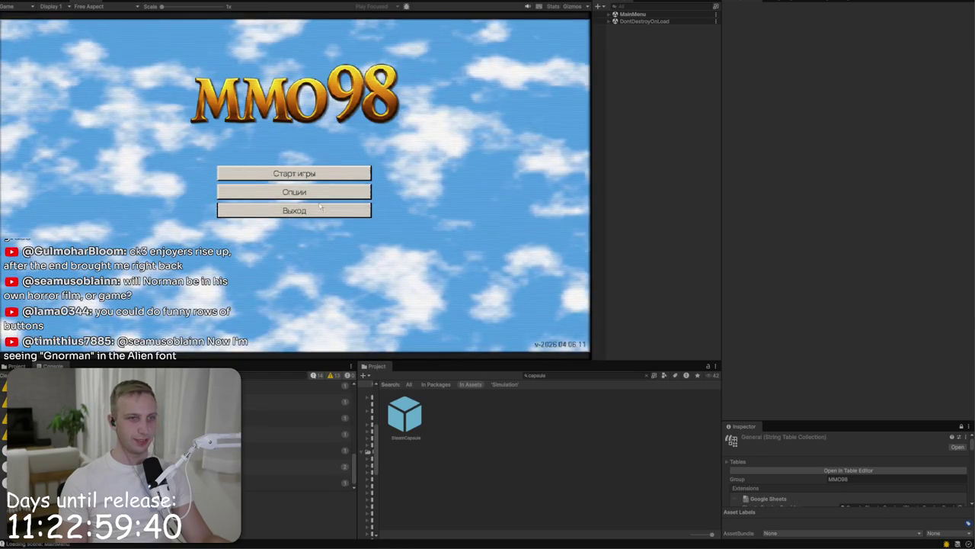
Step: Set the game language to English in Options, then switch to the MMO98 to-do list
left_click(316, 192)
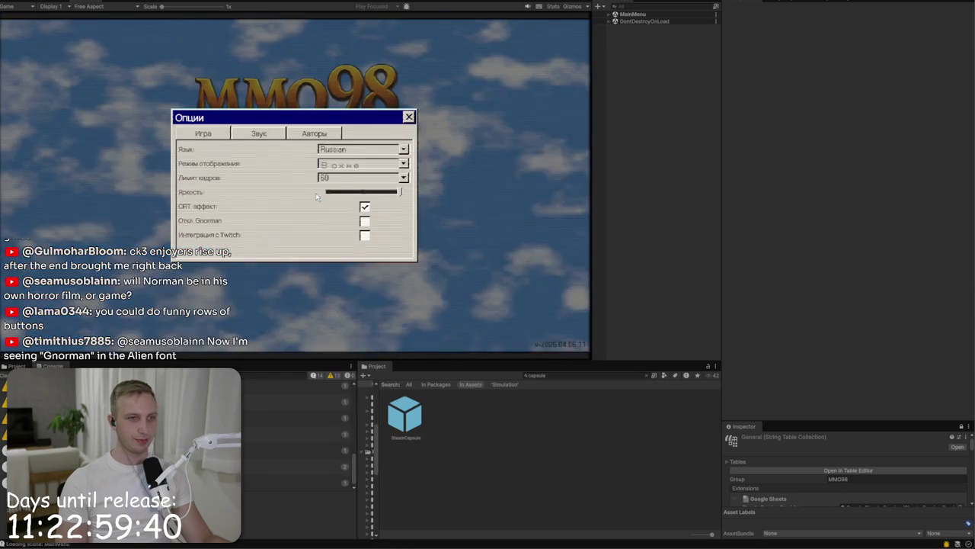
left_click(362, 151)
left_click(352, 158)
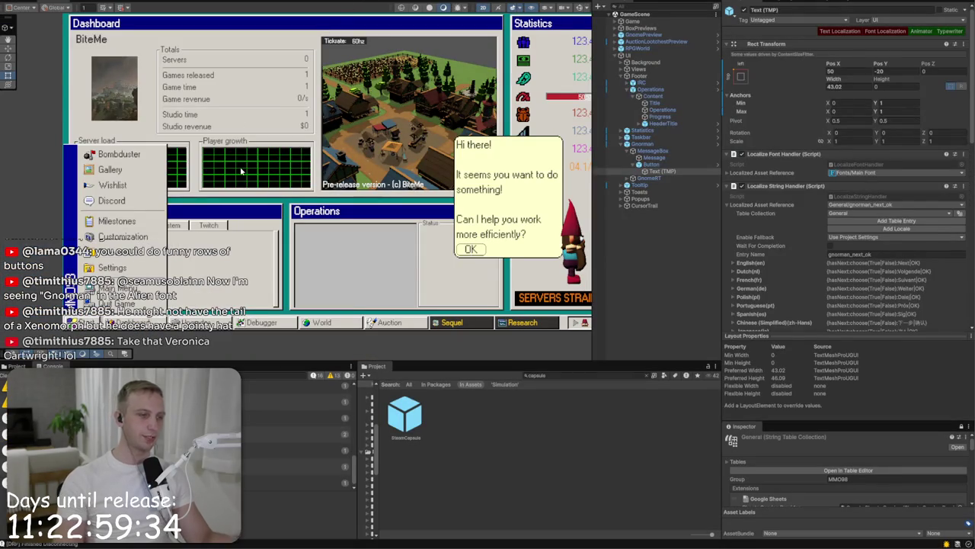
key("alt+Tab")
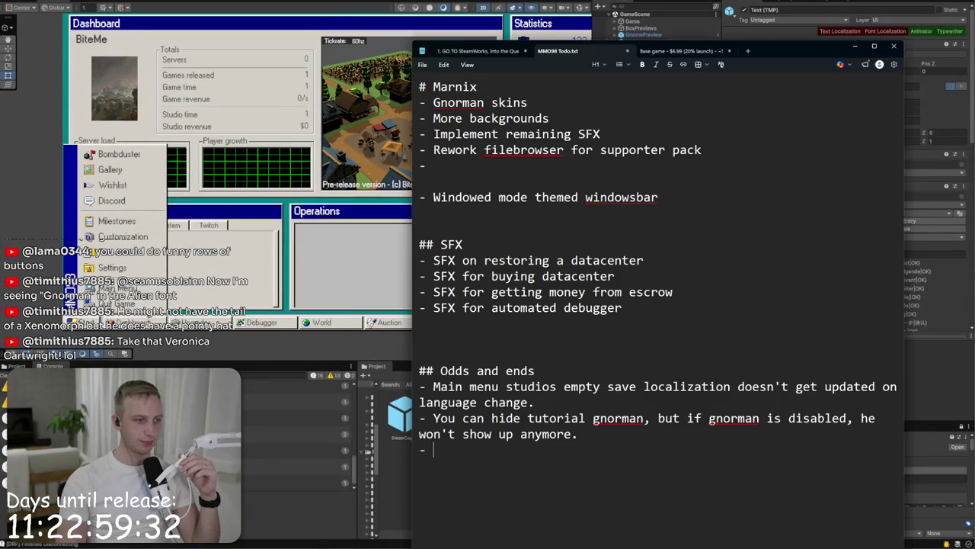
Step: Select the Odds and ends section of the to-do list, then bring Unity back in front
left_click_drag(665, 476, 419, 370)
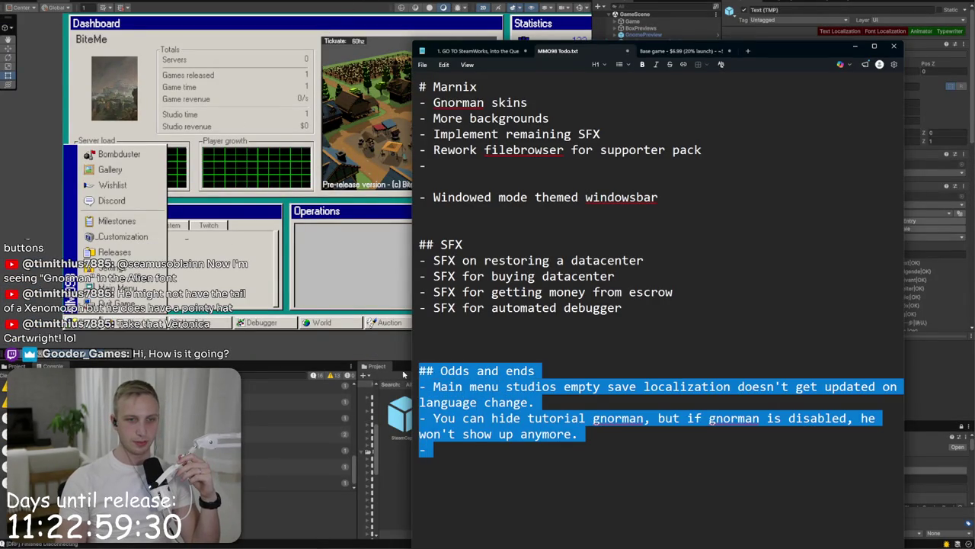
left_click(679, 431)
key("shift+Up")
key("shift+Up")
key("shift+Up")
key("shift+Home")
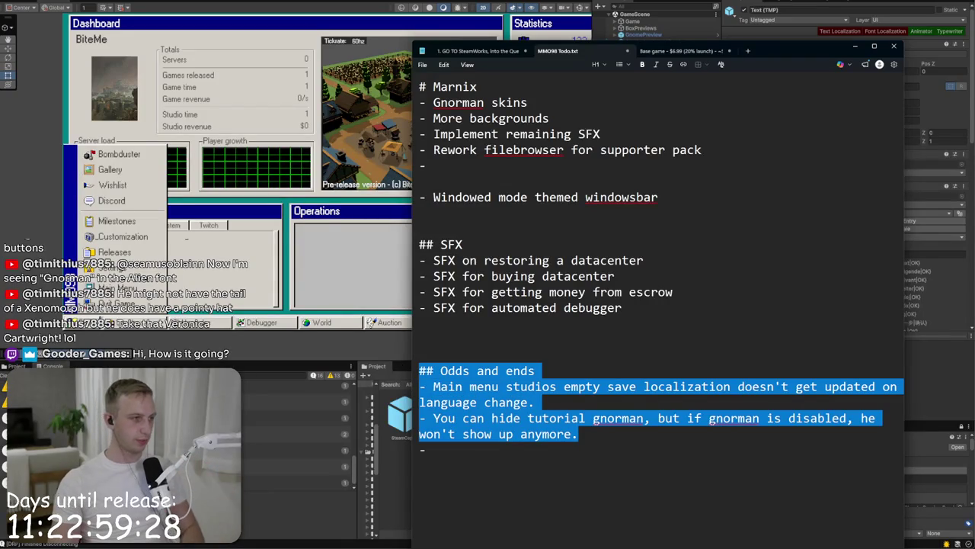
key("alt+Tab")
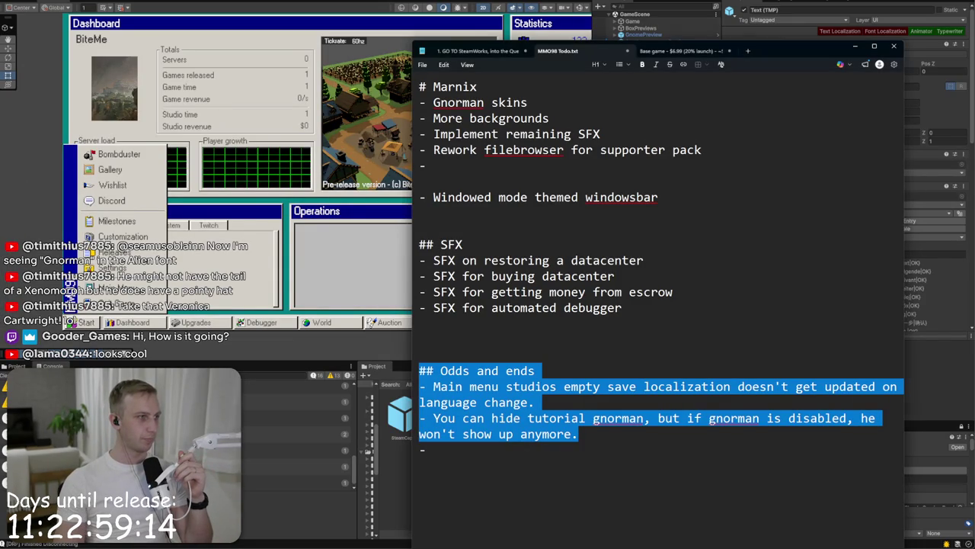
left_click(327, 484)
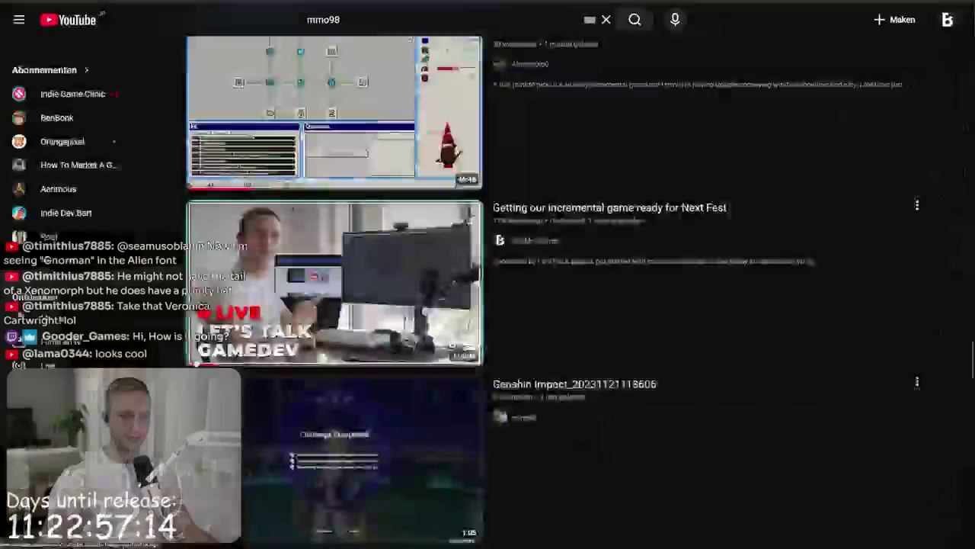
Step: Browse the mmo98 results and open the MMO98 Official Release Date Trailer
scroll(371, 235, "down", 5)
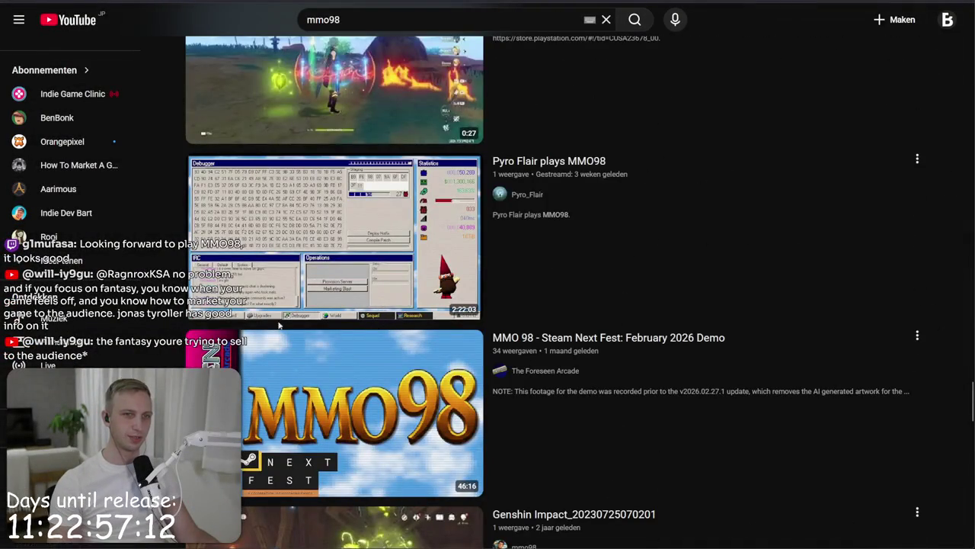
scroll(229, 324, "down", 3)
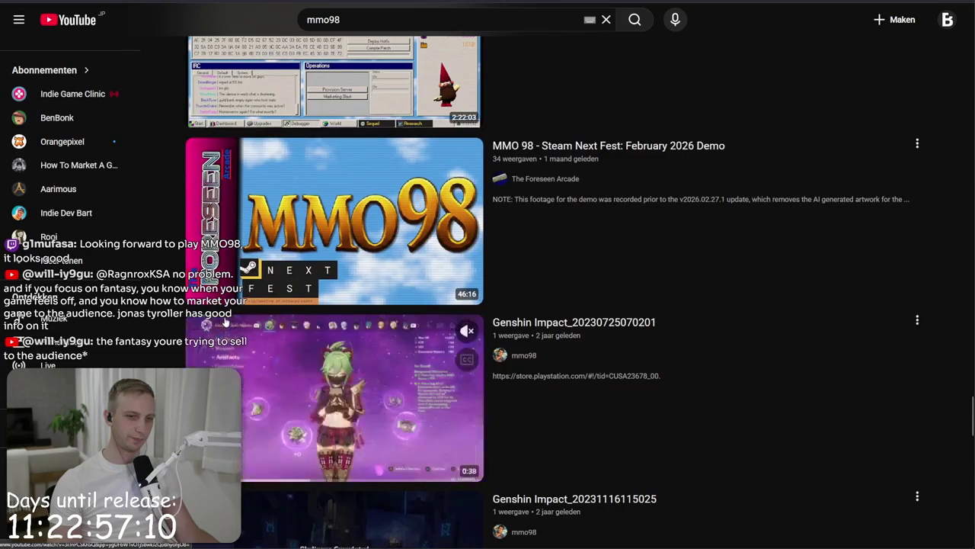
scroll(228, 343, "down", 5)
scroll(243, 422, "down", 5)
scroll(243, 422, "up", 15)
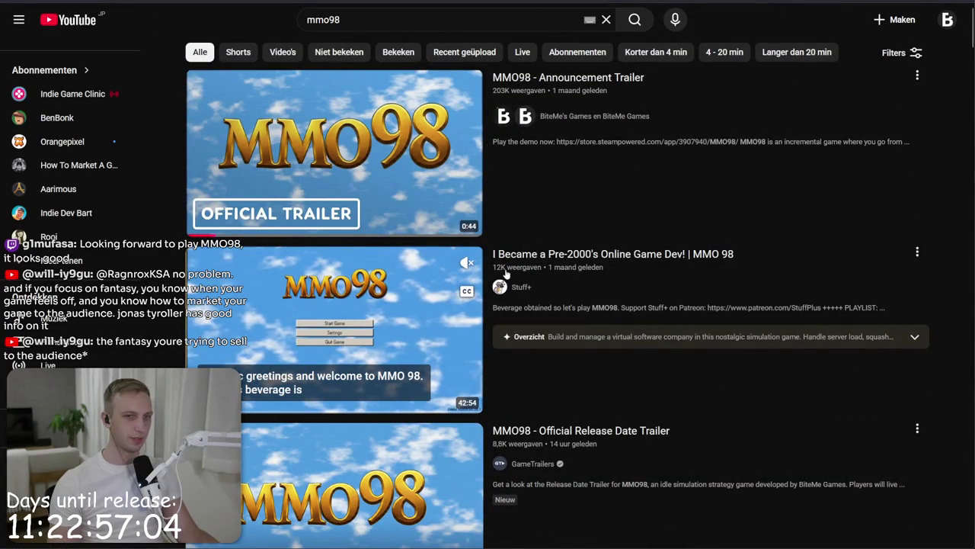
scroll(505, 274, "down", 3)
left_click(360, 272)
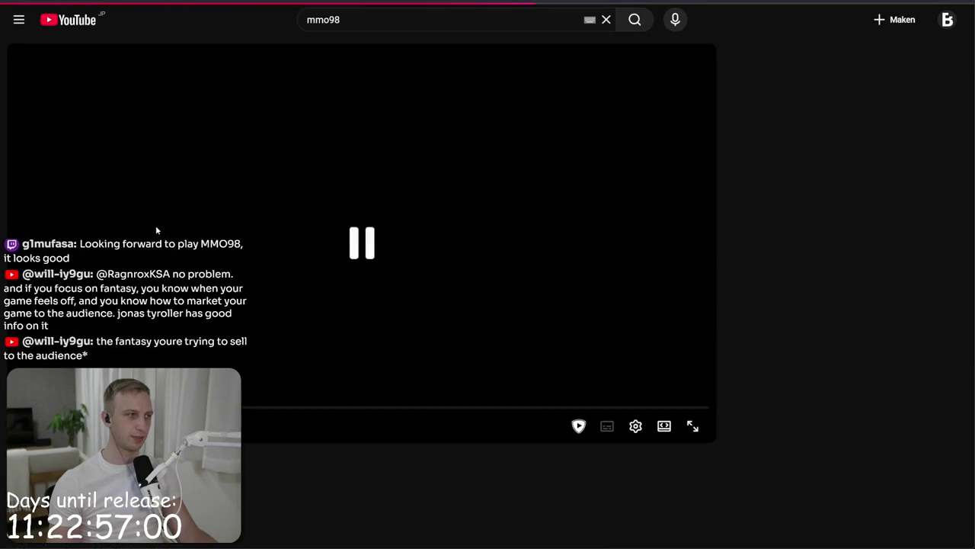
Step: Read through the trailer's comments, then go back to the mmo98 search results
scroll(162, 214, "down", 5)
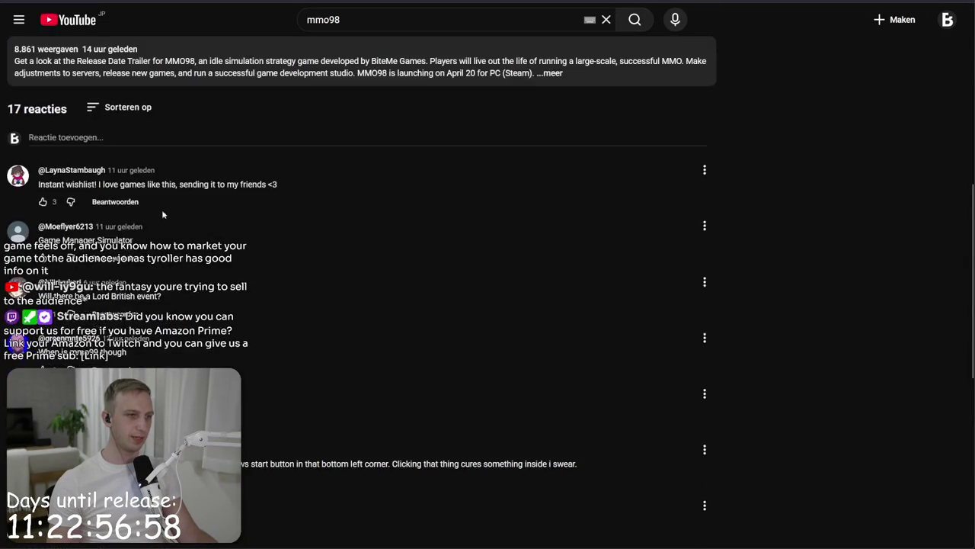
scroll(162, 215, "down", 4)
left_click_drag(297, 194, 378, 202)
left_click(378, 203)
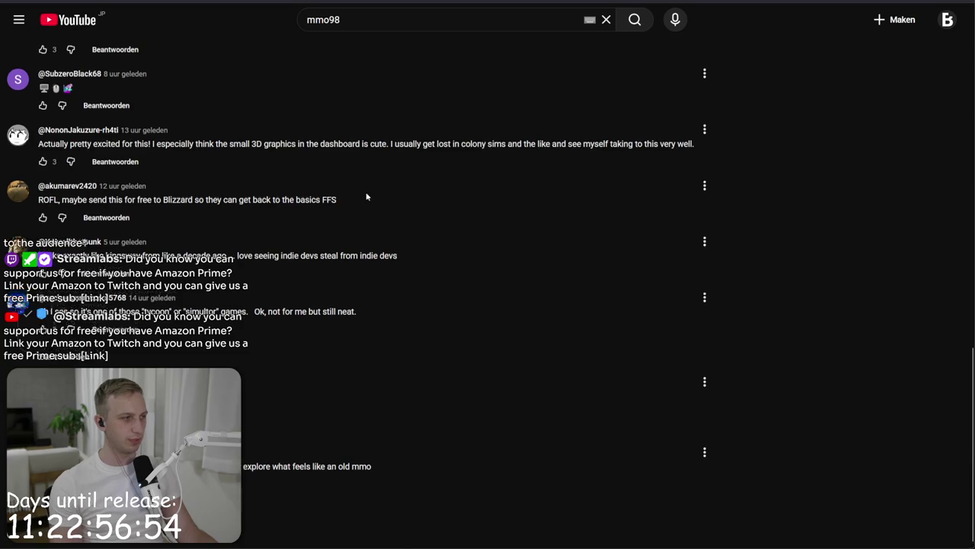
scroll(378, 204, "up", 10)
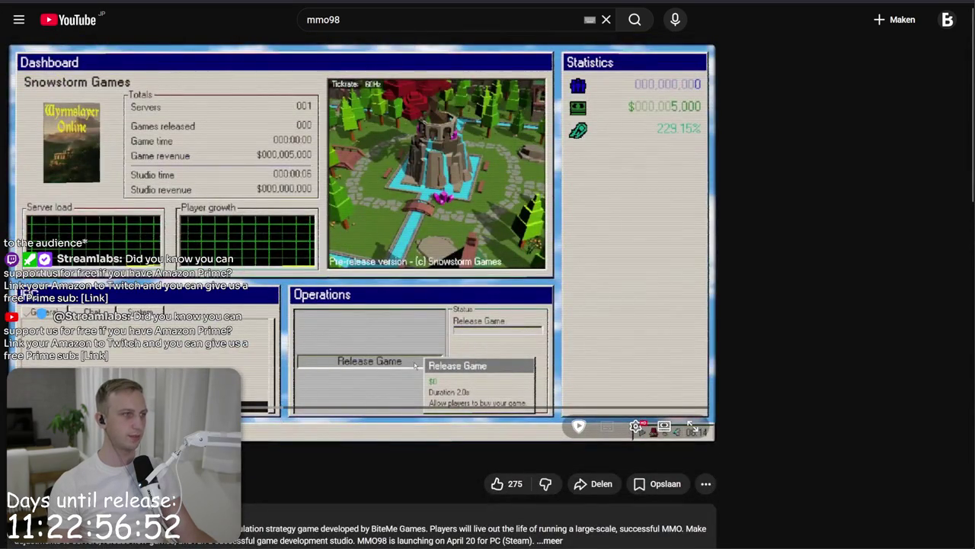
key("alt+Left")
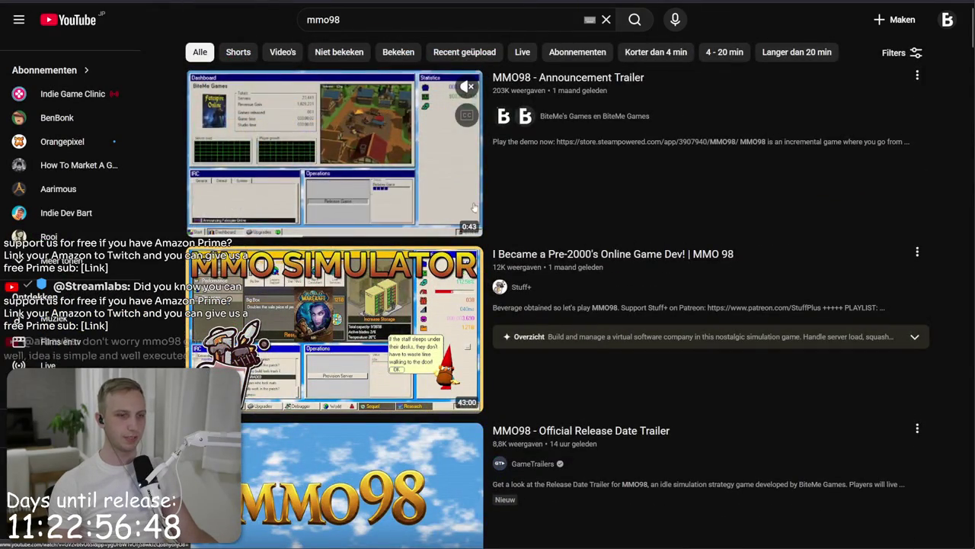
Step: Scroll the mmo98 results back to the top and open the account menu
scroll(388, 341, "down", 3)
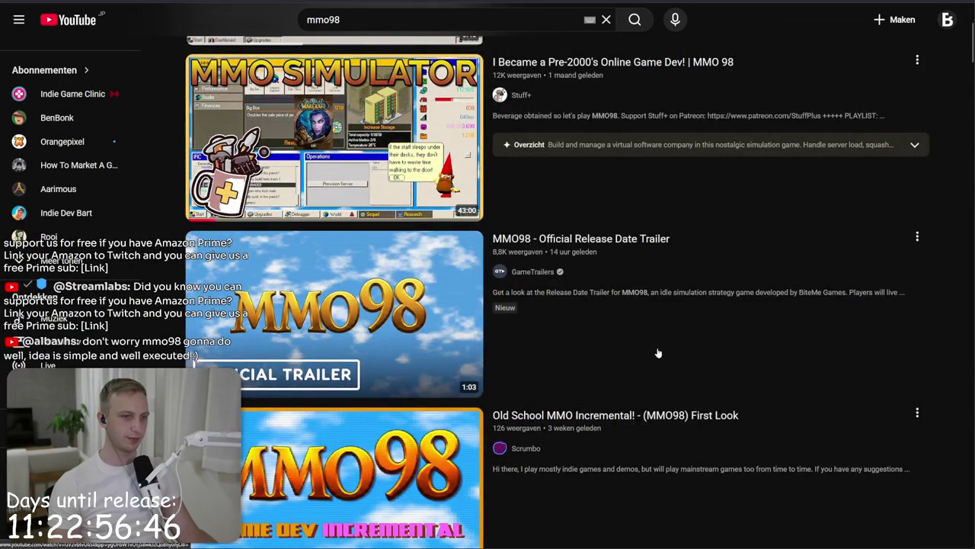
scroll(687, 271, "down", 5)
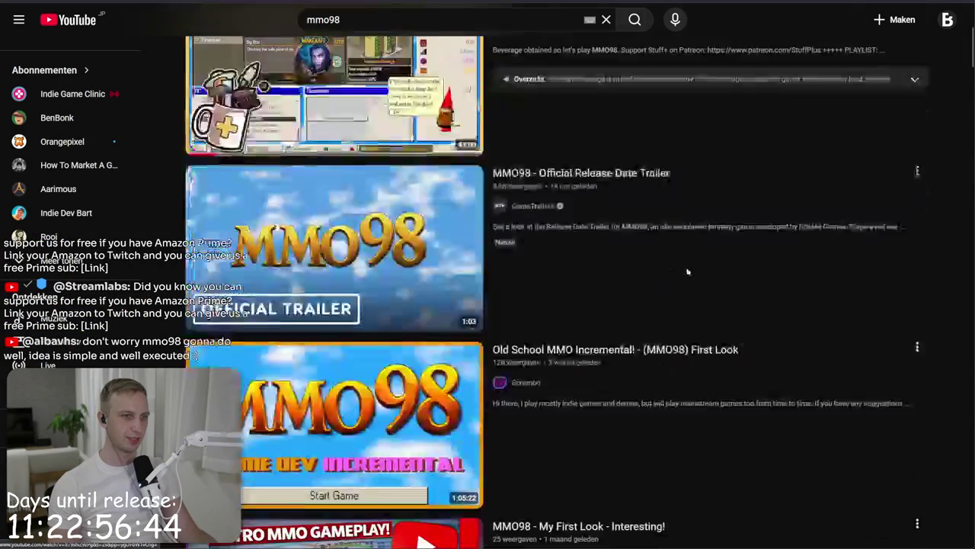
scroll(707, 250, "up", 1)
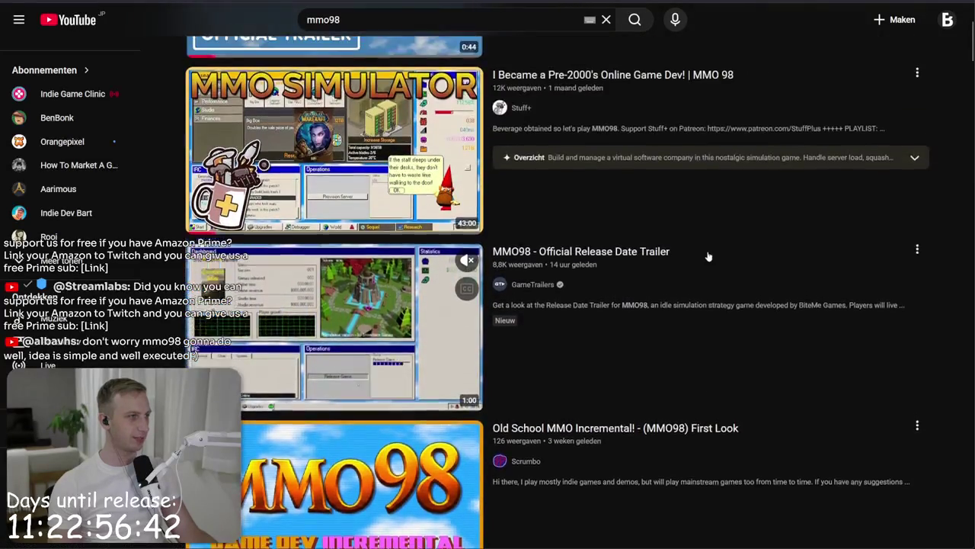
scroll(707, 257, "up", 2)
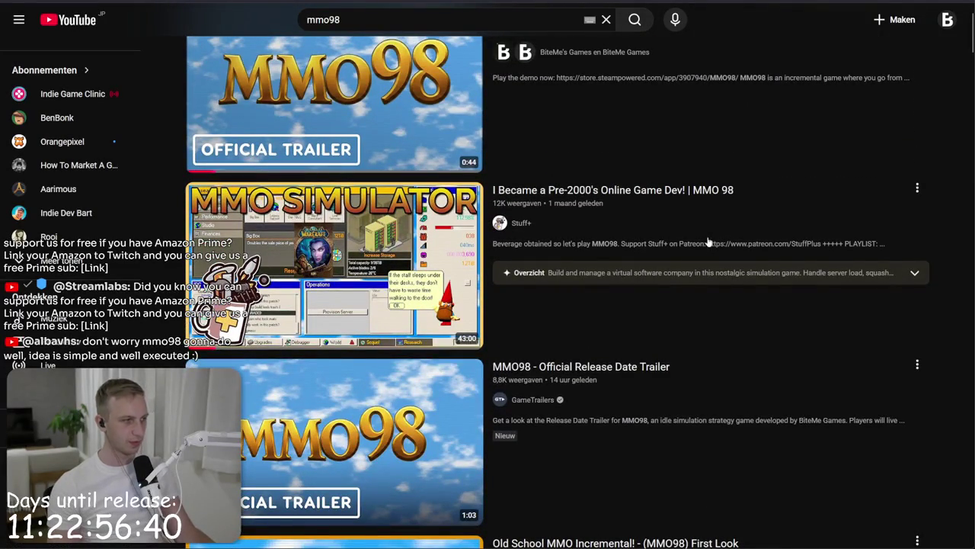
scroll(156, 112, "up", 1)
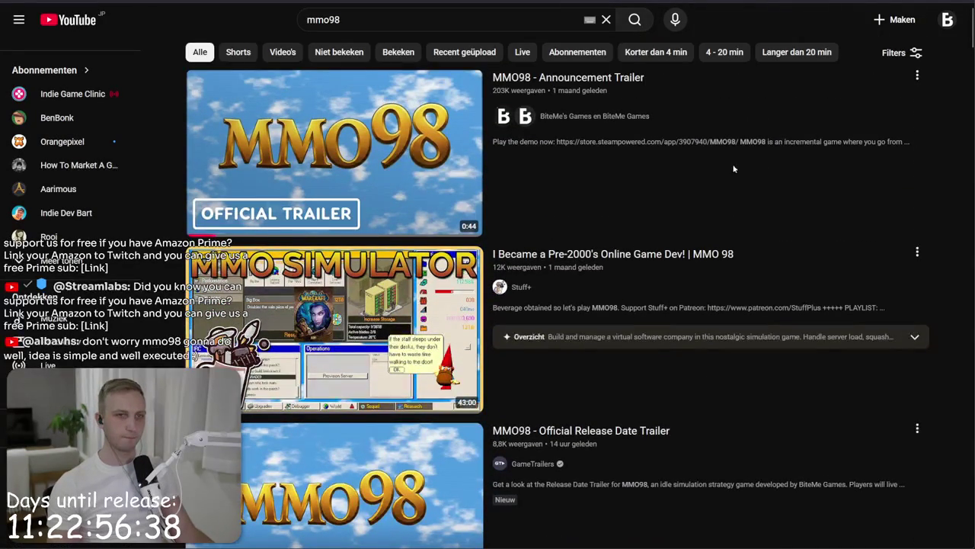
left_click(948, 20)
left_click(343, 19)
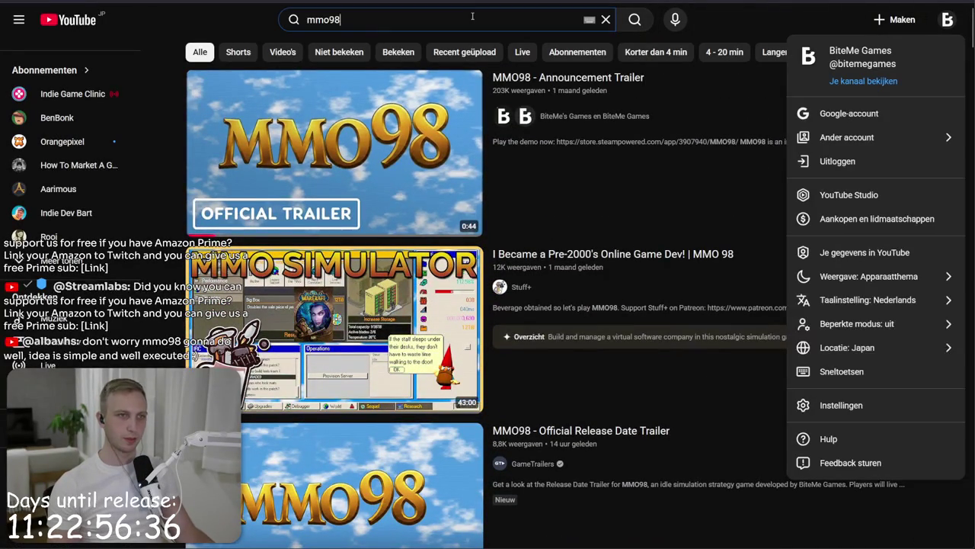
Step: Search for 'idle cub', open the Idle cub channel, and show its Videos list
key("ctrl+a")
type("idle ")
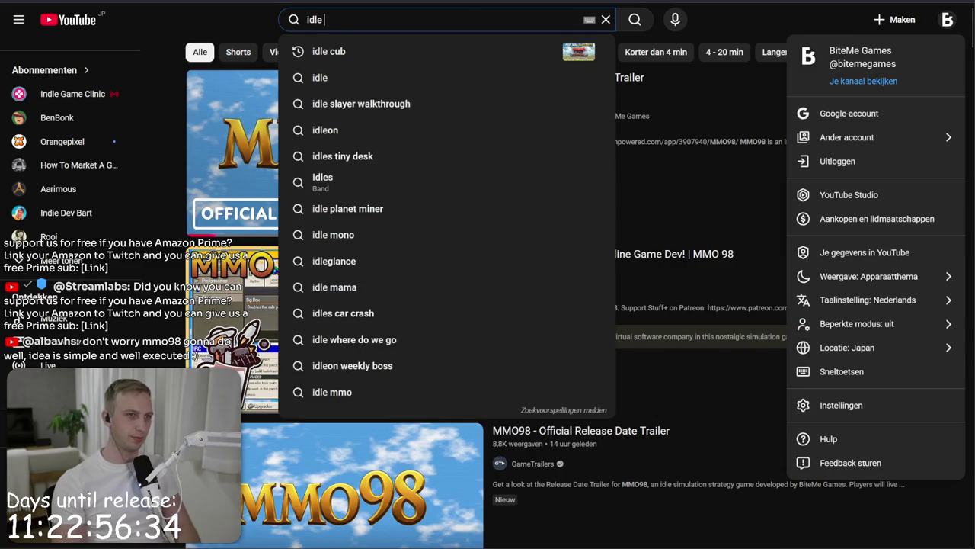
type("cub")
key("Return")
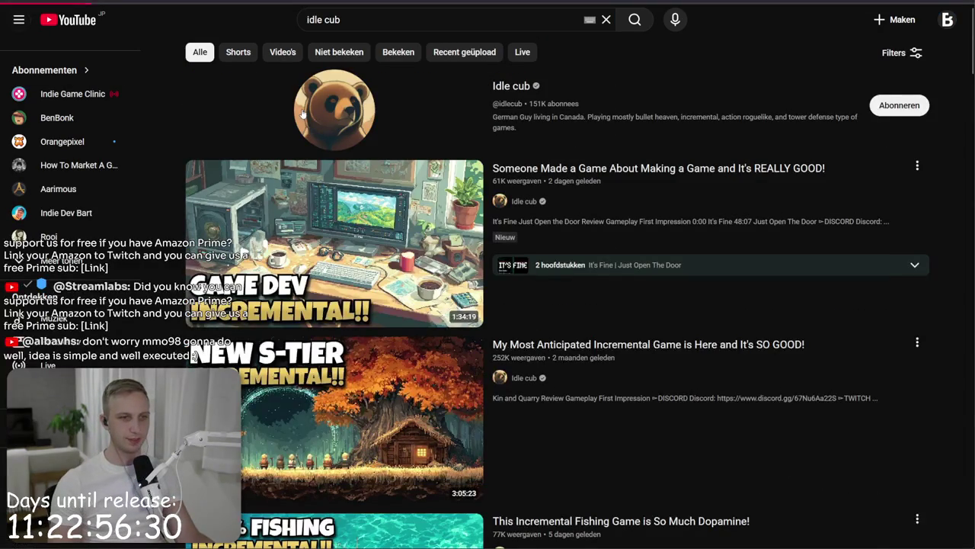
left_click(302, 112)
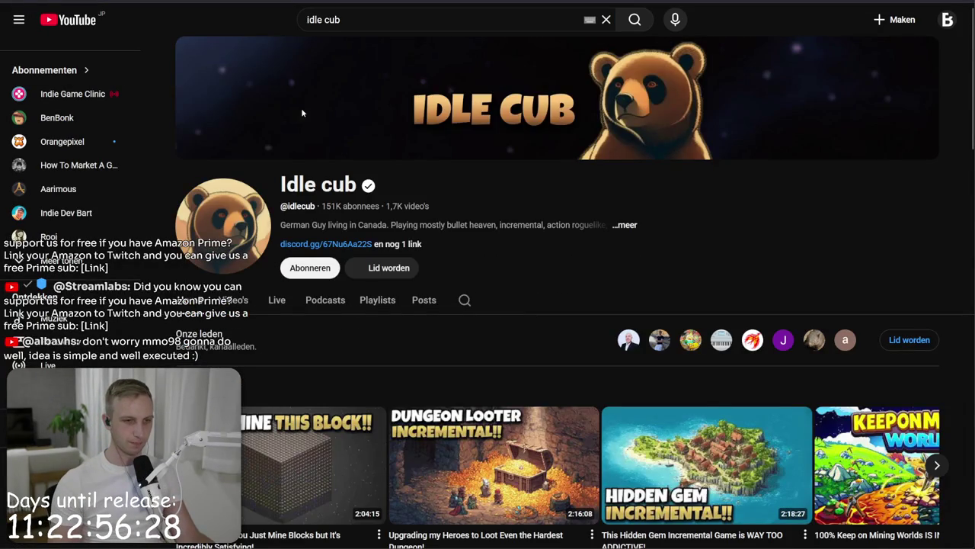
left_click(233, 300)
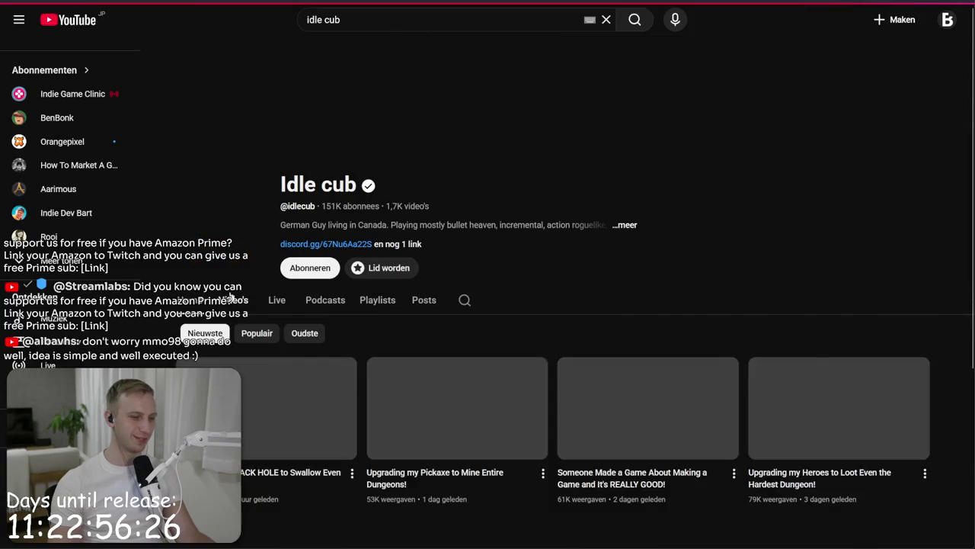